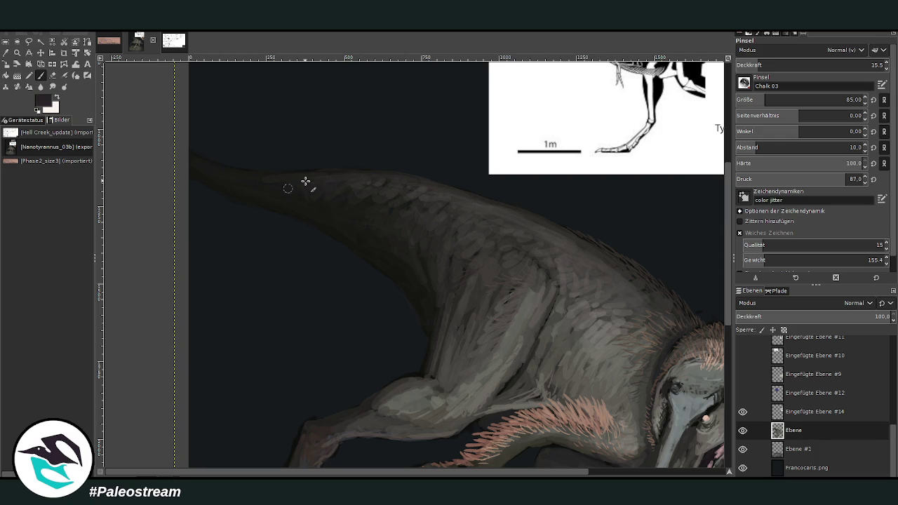
Fit the whole painting in the window, then zoom in on the tyrannosaur's body and head
key(shift+ctrl+j)
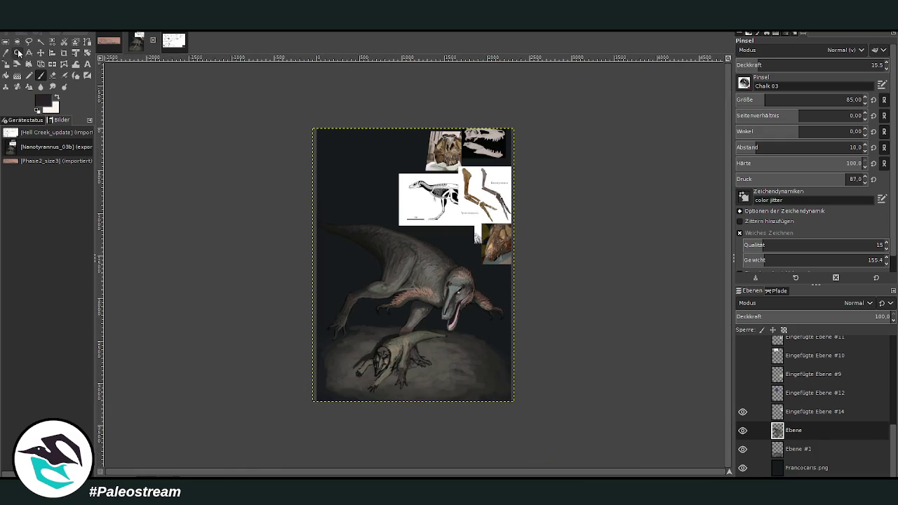
click(17, 52)
drag(324, 216, 495, 393)
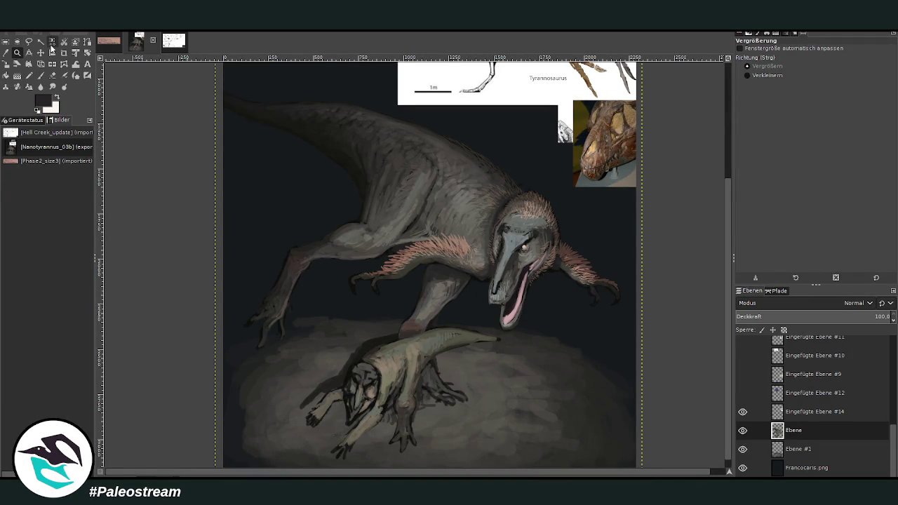
drag(308, 106, 532, 341)
Sample a grey from the tyrannosaur's skin and paint light chalk strokes behind its head at about 40 opacity
key(o)
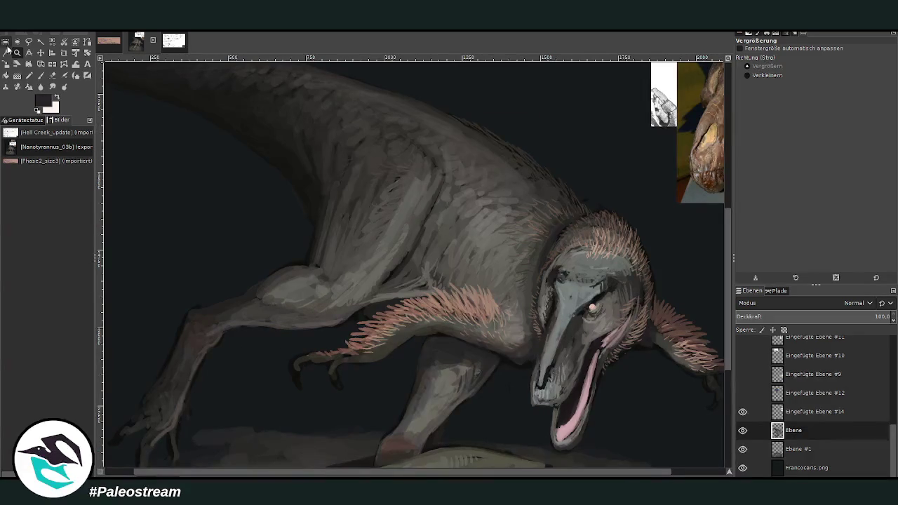
click(517, 322)
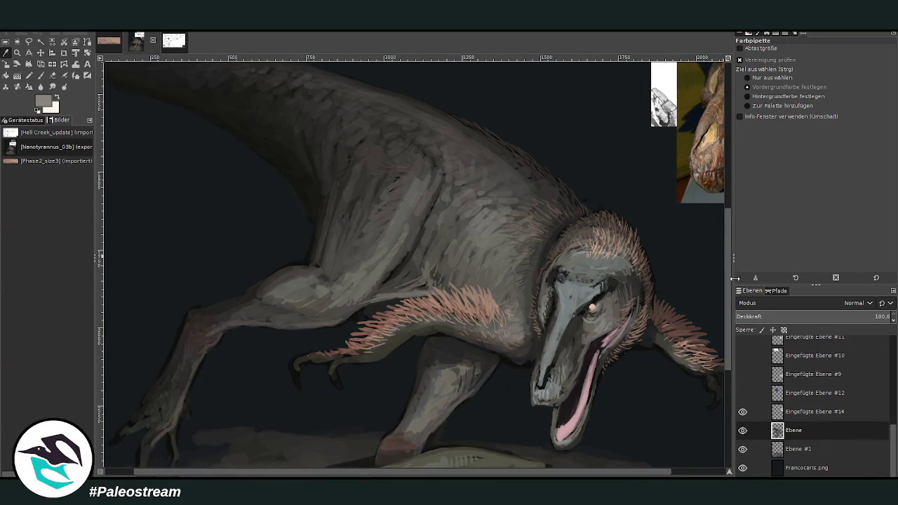
key(p)
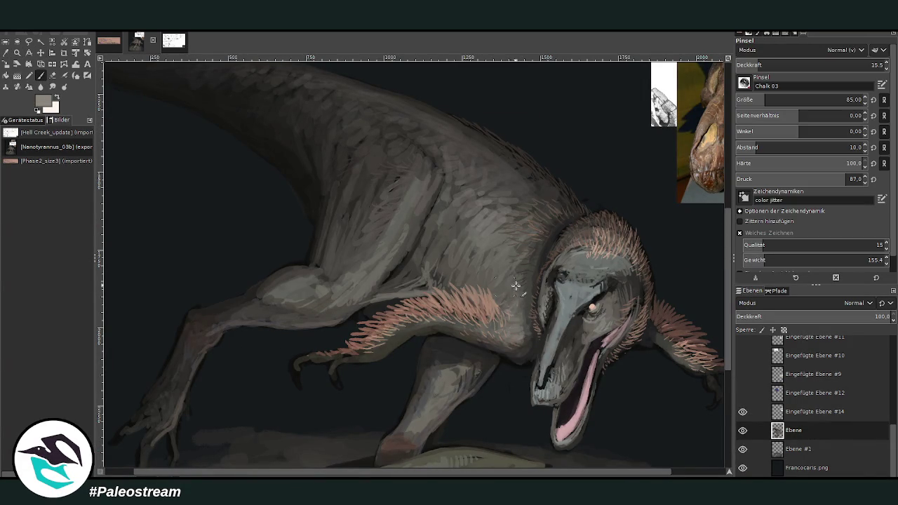
click(792, 60)
click(793, 60)
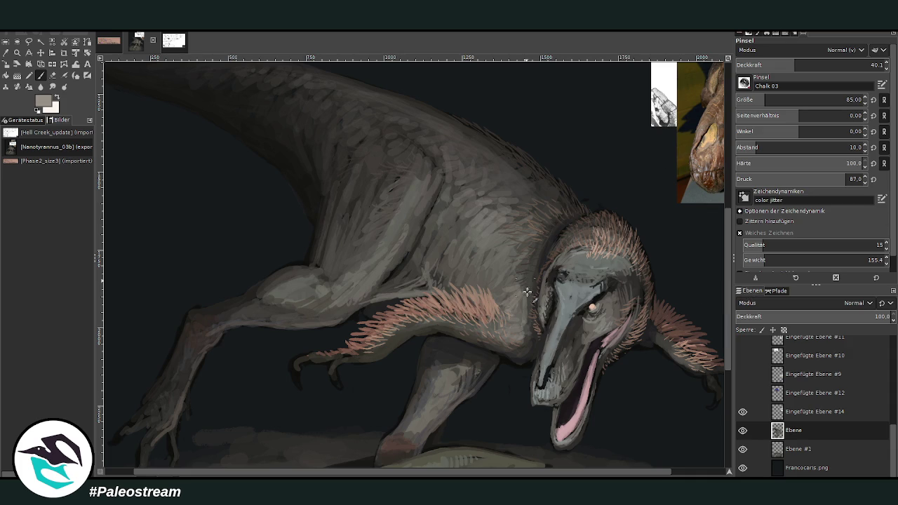
mouse_move(527, 292)
mouse_down()
mouse_move(512, 280)
mouse_move(501, 301)
mouse_up()
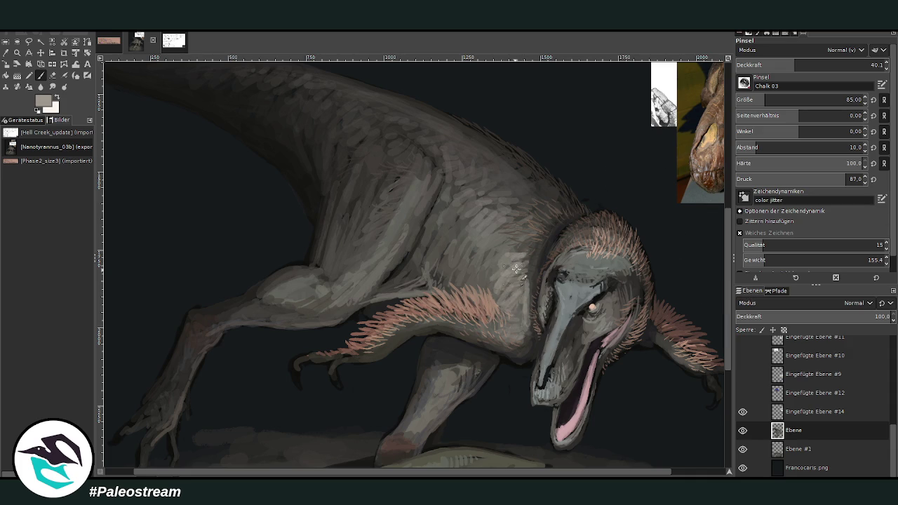
Add fainter light strokes down the neck, along the back and over the thigh at opacity 23.3, then 10.4
click(758, 66)
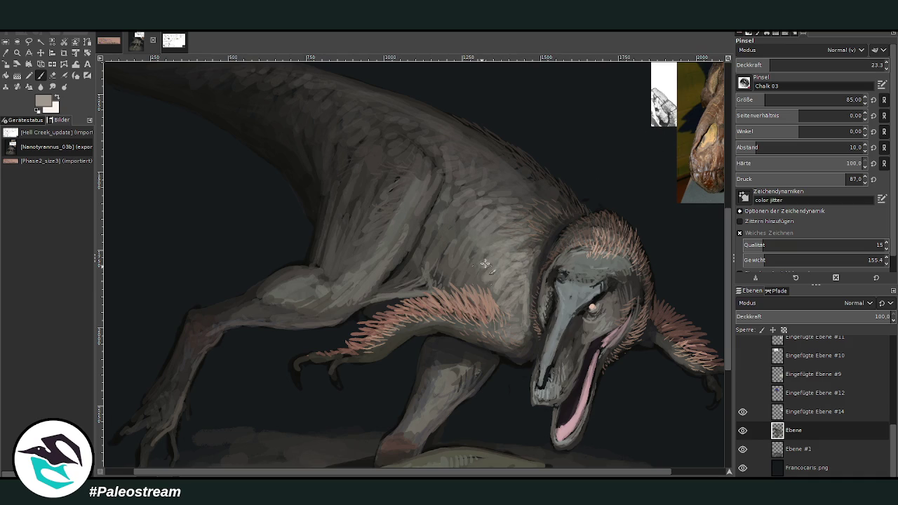
drag(487, 271, 459, 258)
click(751, 65)
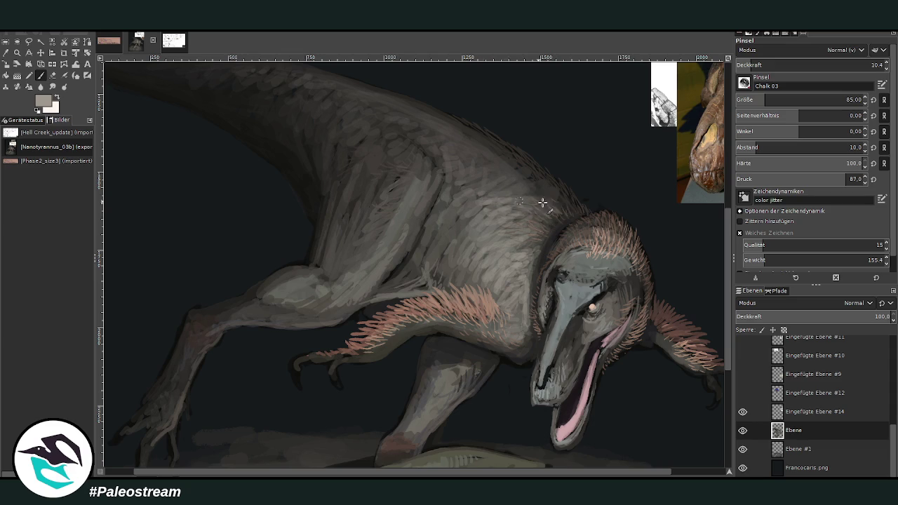
drag(544, 211, 512, 186)
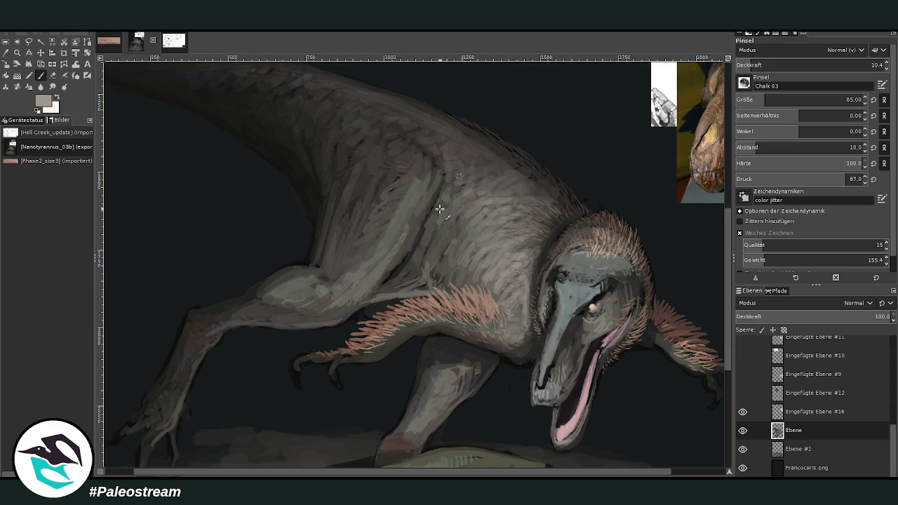
mouse_move(393, 252)
mouse_down()
mouse_move(410, 218)
mouse_move(354, 300)
mouse_move(319, 313)
mouse_move(285, 315)
mouse_move(280, 301)
mouse_move(234, 313)
mouse_move(312, 319)
mouse_up()
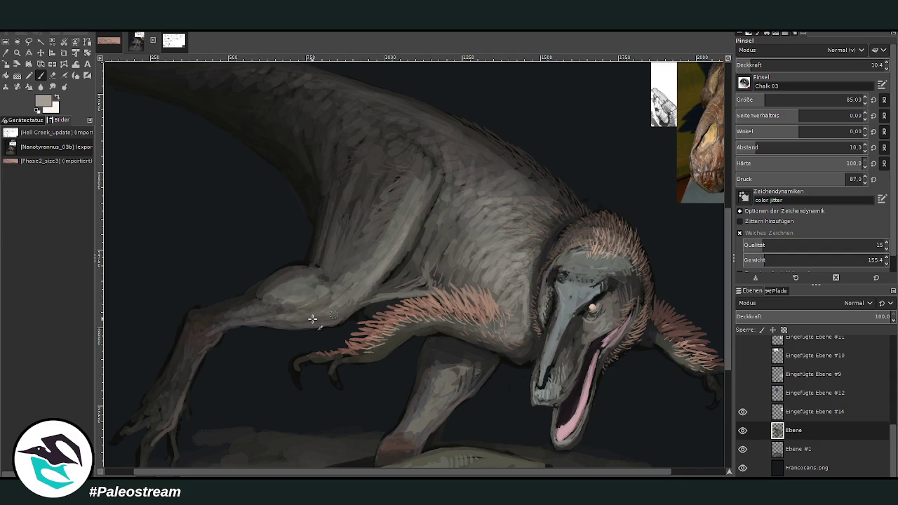
drag(331, 286, 343, 254)
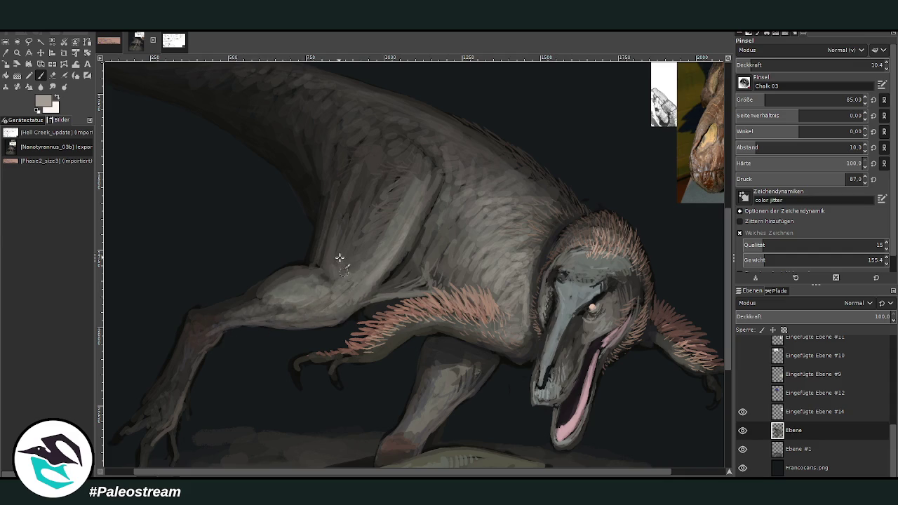
Shrink the brush to 52 at 21.8 opacity, lighten the thigh once more, and fit the image in view
key(greater)
key(bracketleft)
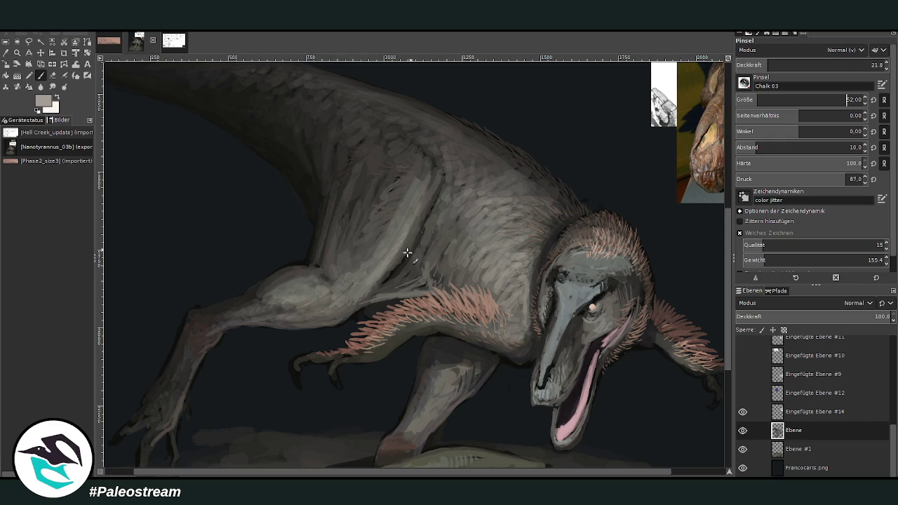
mouse_move(335, 278)
mouse_down()
mouse_move(357, 256)
mouse_move(317, 295)
mouse_up()
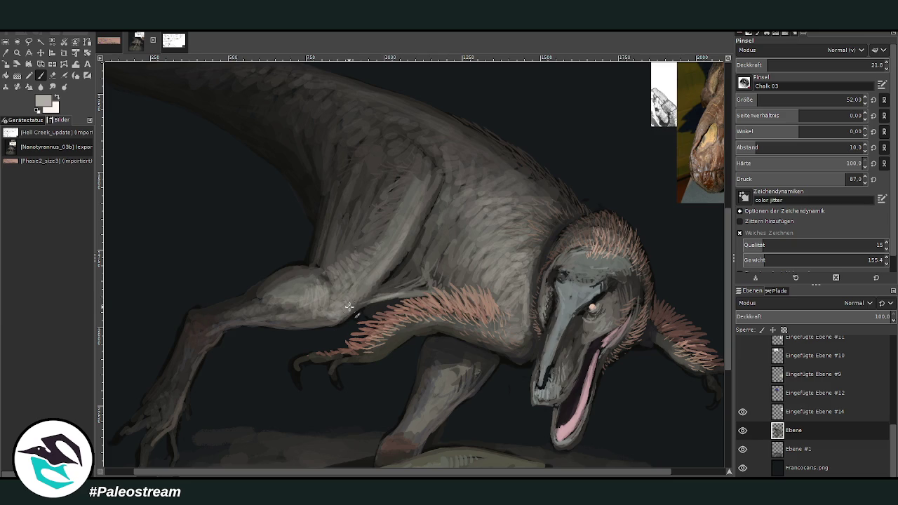
key(shift+ctrl+j)
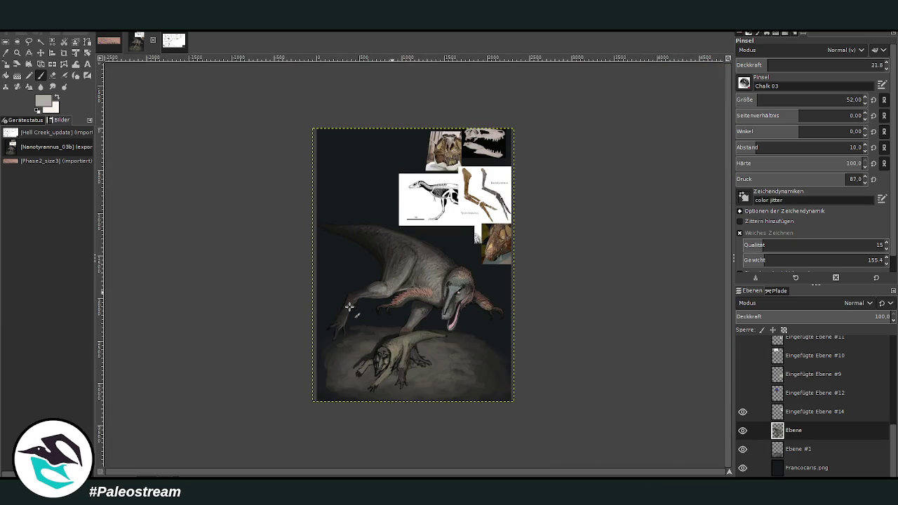
Zoom in on the prey's head and paint light beige strokes over it at 63.4 opacity
key(z)
drag(326, 162, 486, 402)
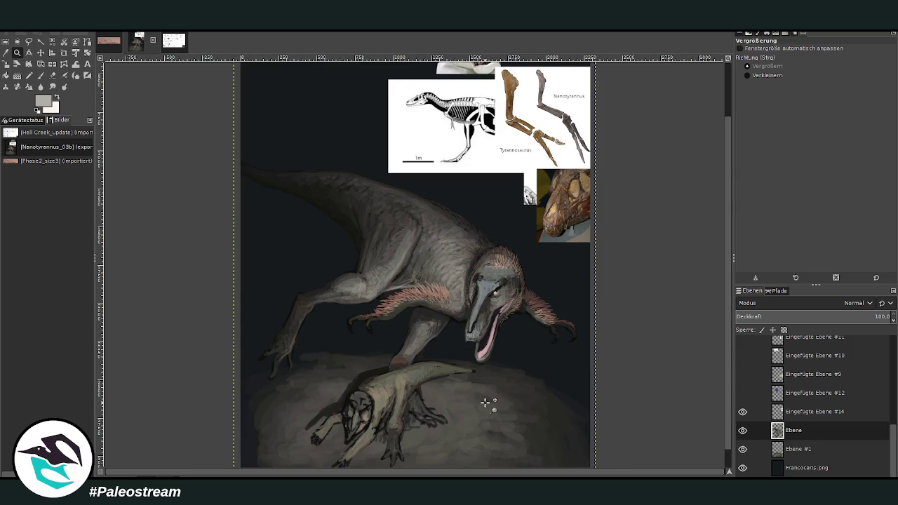
drag(344, 297, 467, 474)
key(o)
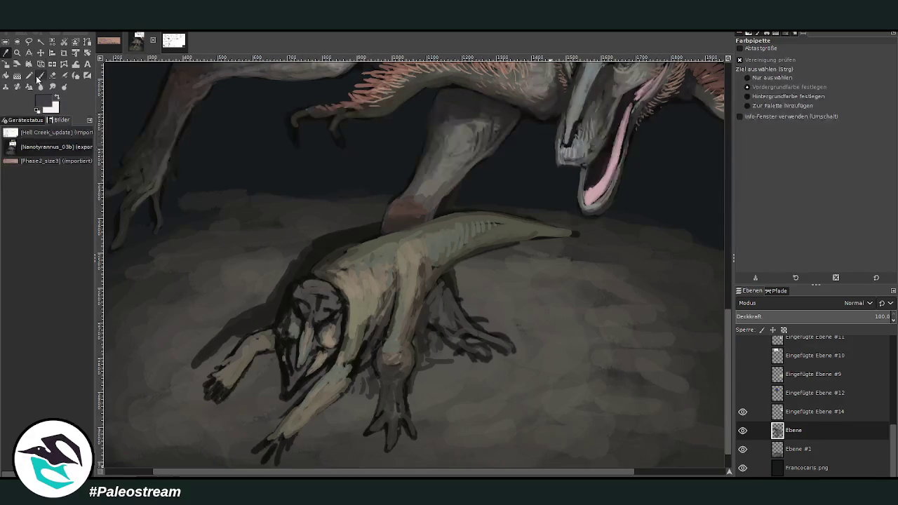
click(39, 77)
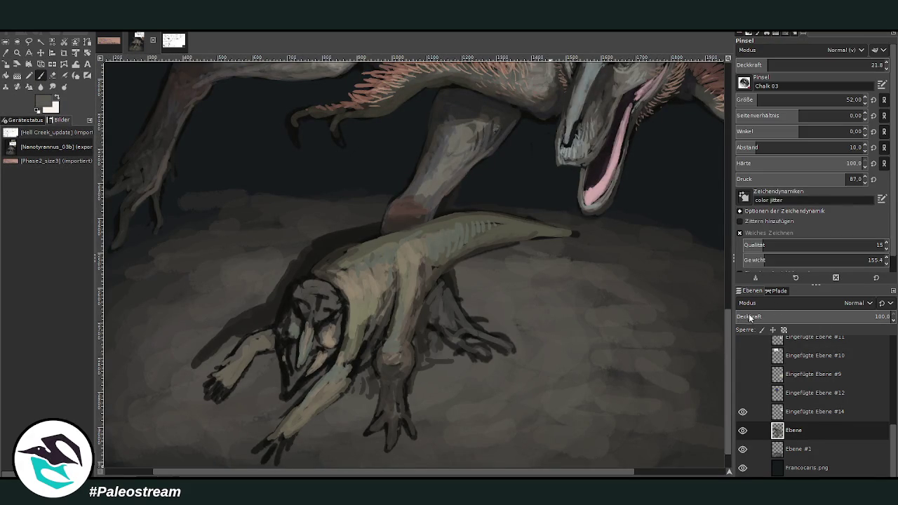
key(z)
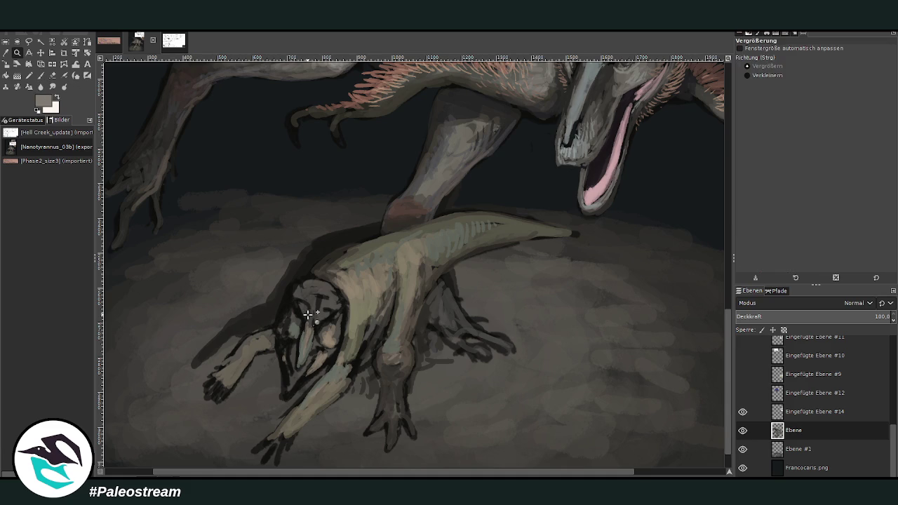
click(308, 315)
key(p)
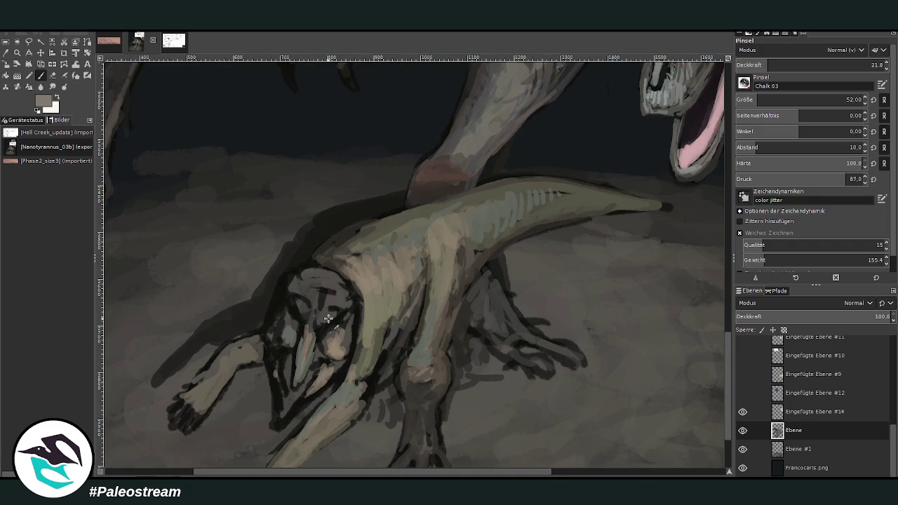
key(greater)
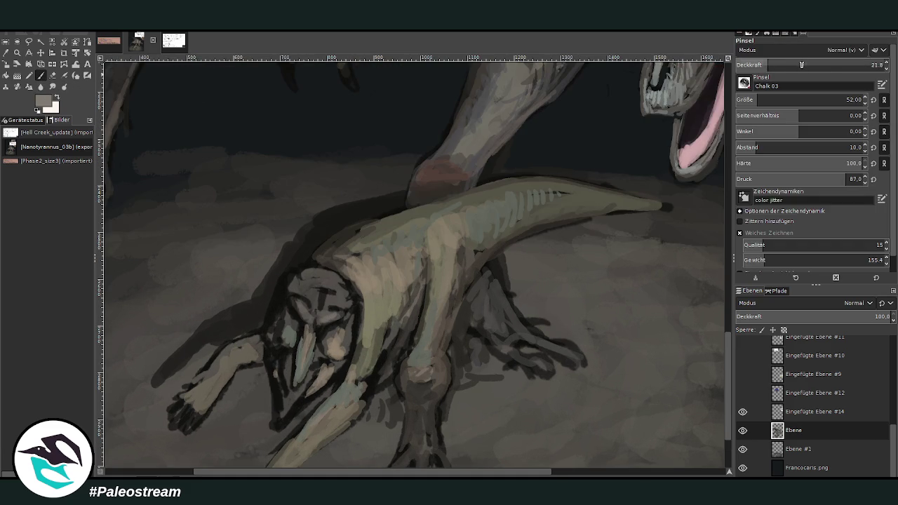
mouse_move(320, 323)
mouse_down()
mouse_move(355, 295)
mouse_move(354, 312)
mouse_move(307, 288)
mouse_move(296, 271)
mouse_move(358, 301)
mouse_move(358, 316)
mouse_up()
Shade the prey's face, muzzle, lower jaw and forelimb elbow with a darker grey
ctrl+click(633, 188)
mouse_move(280, 309)
mouse_down()
mouse_move(266, 331)
mouse_move(293, 339)
mouse_up()
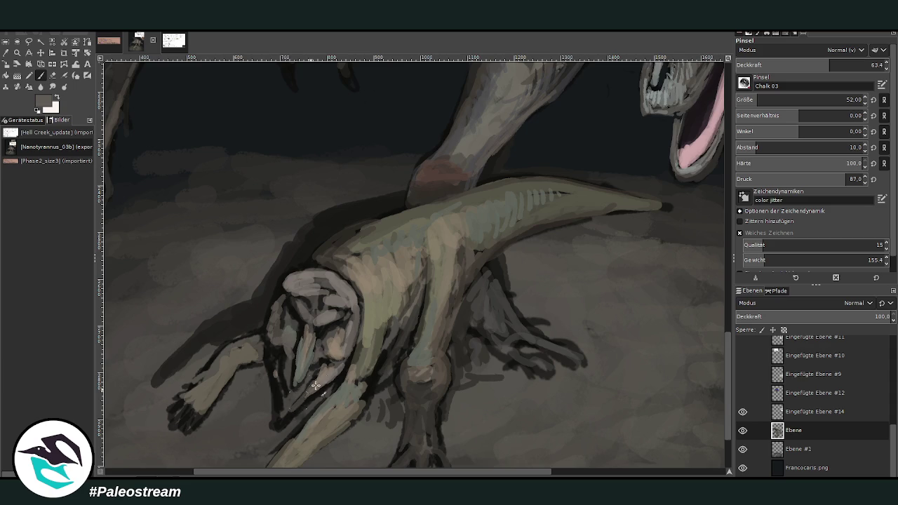
drag(314, 383, 278, 420)
drag(349, 385, 371, 400)
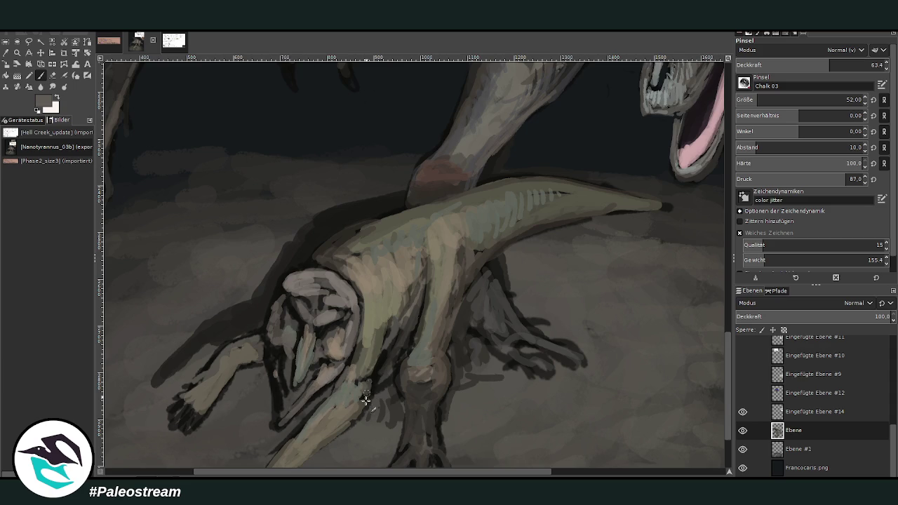
drag(730, 328, 730, 359)
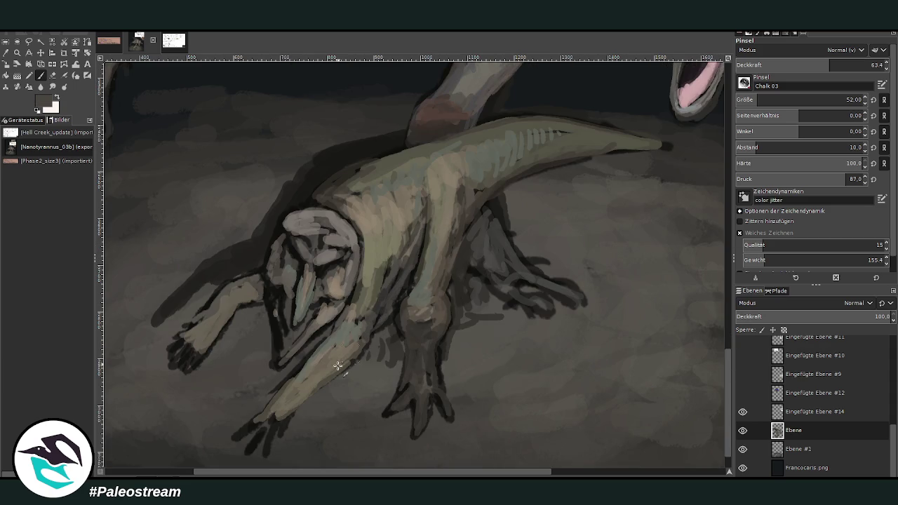
mouse_move(417, 330)
mouse_down()
mouse_move(432, 278)
mouse_move(411, 304)
mouse_move(416, 286)
mouse_up()
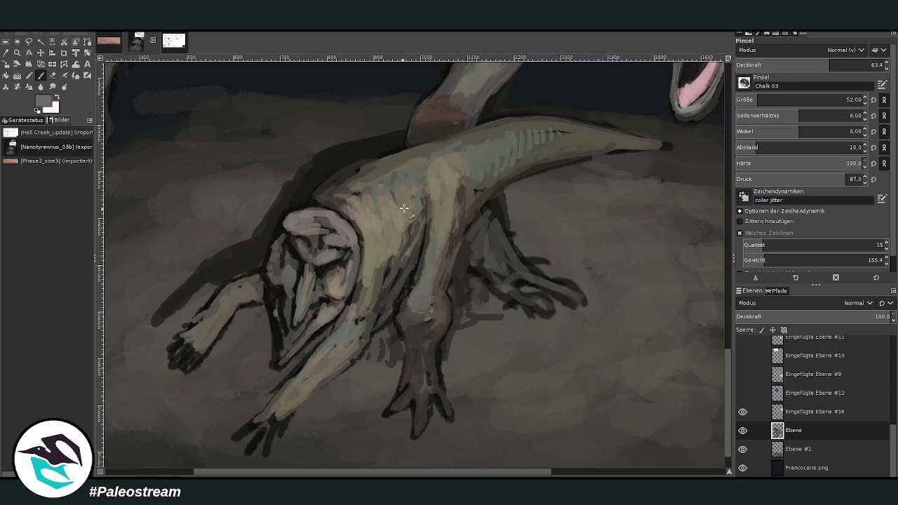
drag(358, 310, 368, 270)
drag(253, 299, 237, 305)
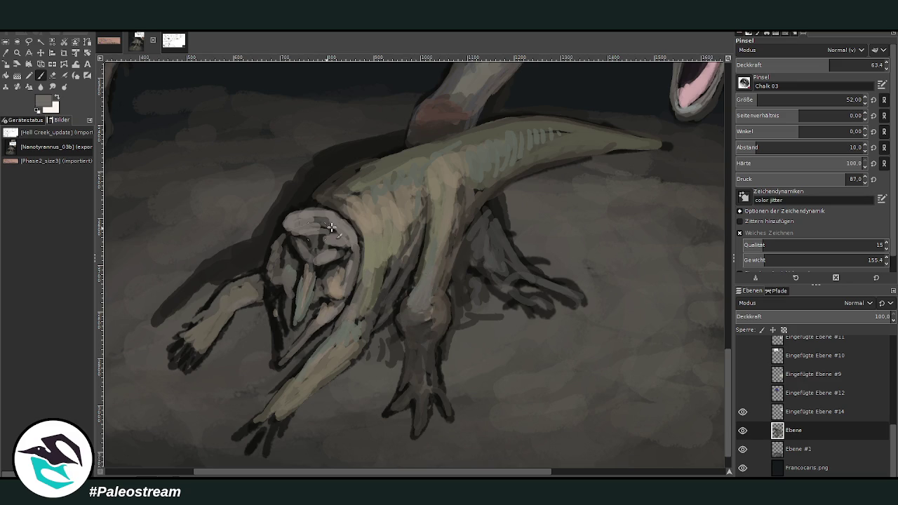
Paint a near-black shadow under the prey's tail at 76.3 opacity, then lighten the leg below it with grey-tan
key(d)
click(849, 64)
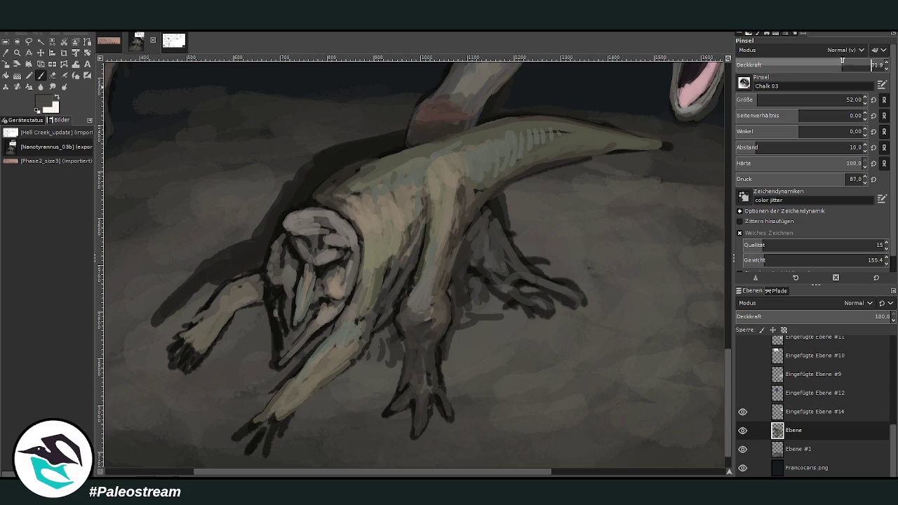
drag(659, 146, 566, 160)
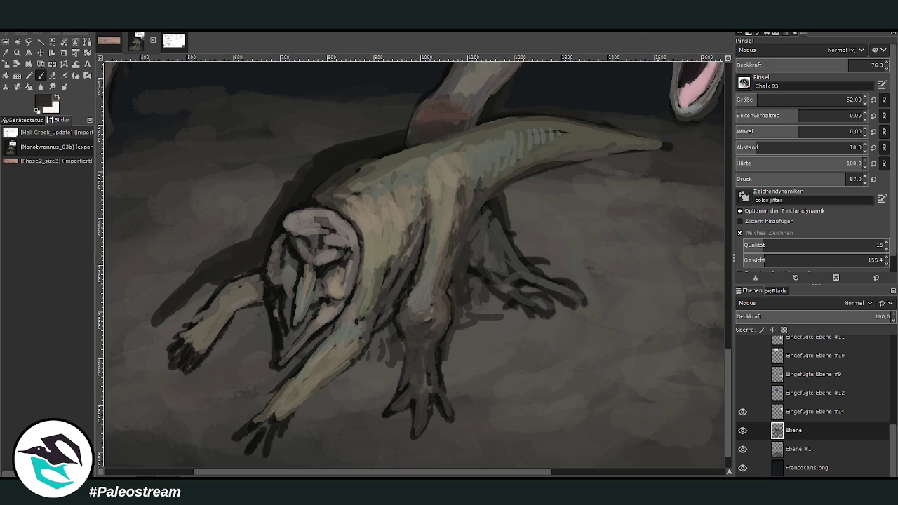
mouse_move(480, 189)
mouse_down()
mouse_move(482, 167)
mouse_move(496, 187)
mouse_move(451, 250)
mouse_up()
ctrl+click(723, 203)
ctrl+click(722, 228)
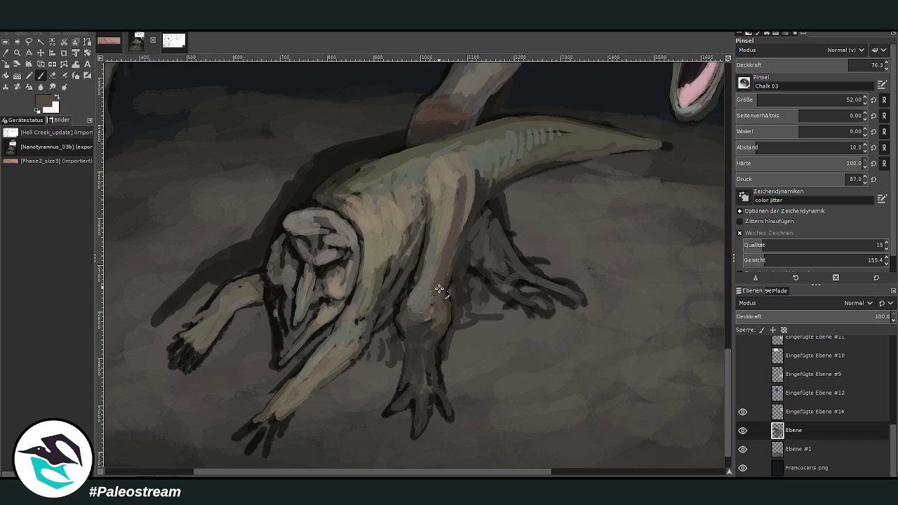
ctrl+click(707, 217)
drag(447, 172, 449, 237)
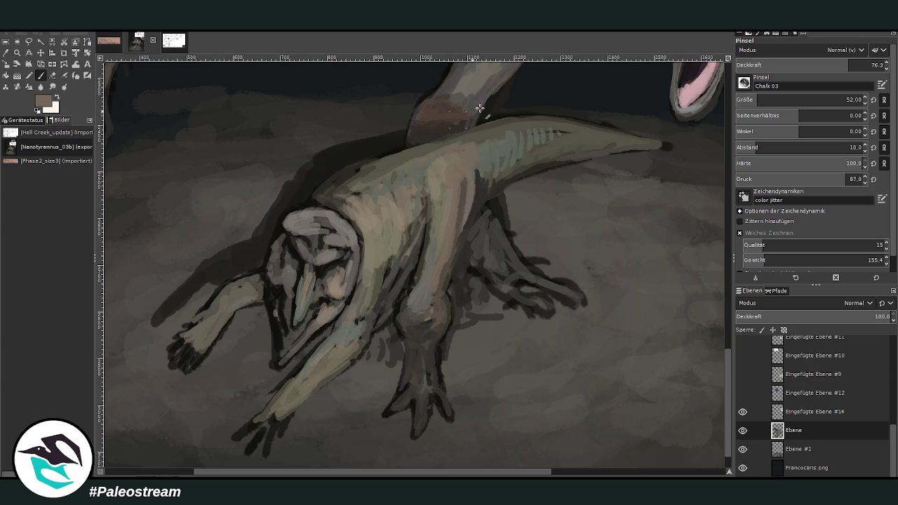
At 41.6 opacity, repaint the prey's neck top edge in a darker shade and darken its upper left arm
click(798, 64)
mouse_move(367, 183)
mouse_down()
mouse_move(327, 201)
mouse_move(435, 144)
mouse_move(353, 175)
mouse_up()
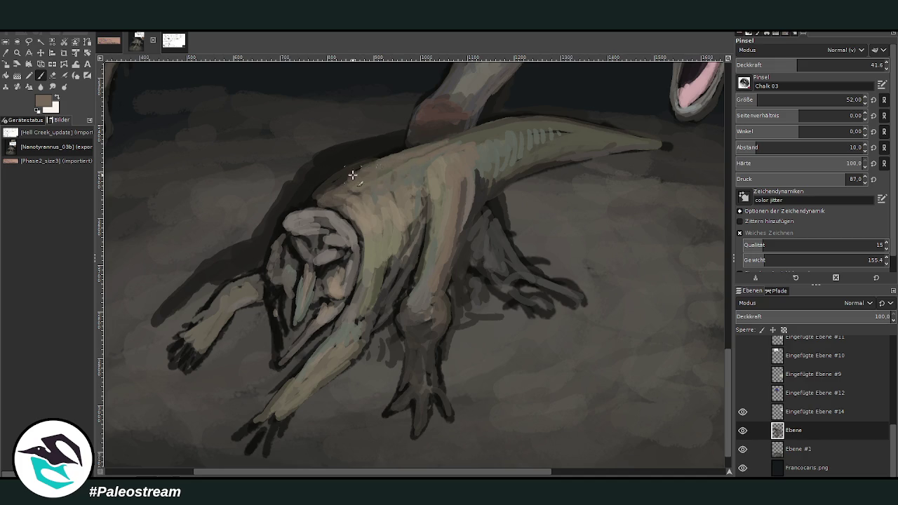
ctrl+click(576, 112)
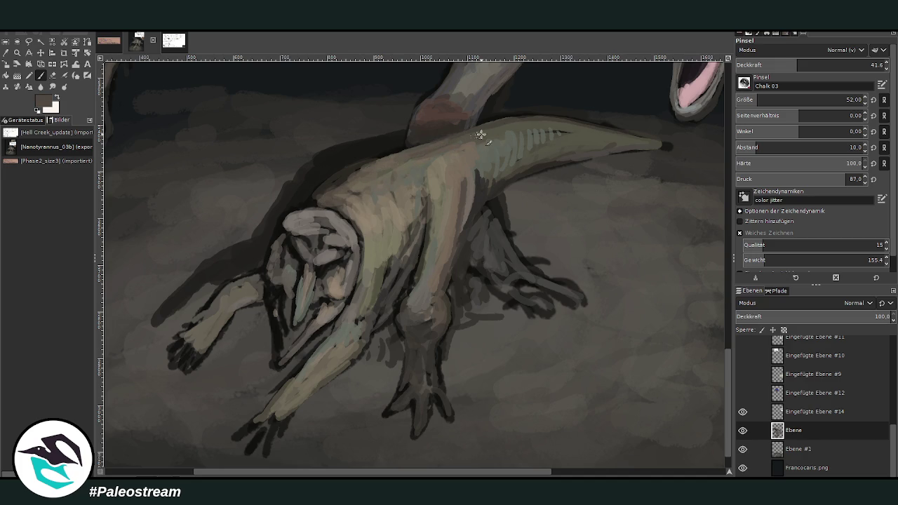
drag(385, 166, 312, 203)
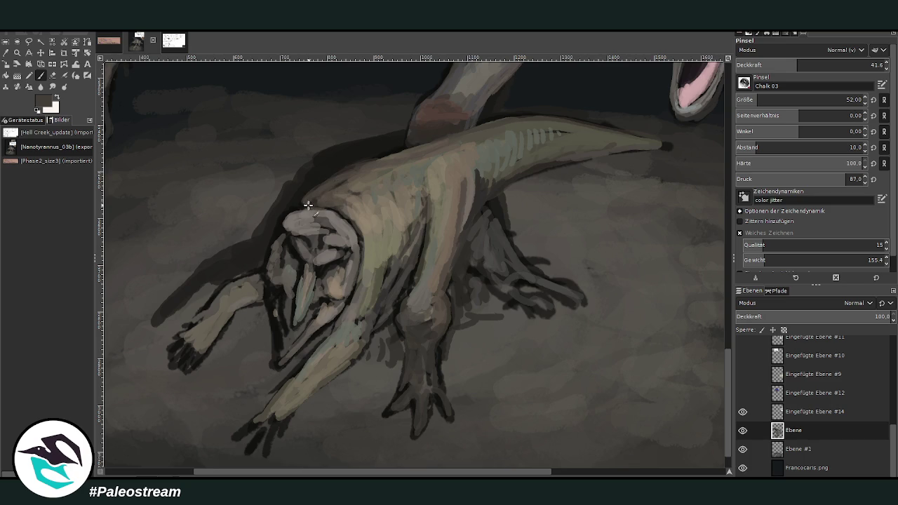
drag(347, 214, 311, 195)
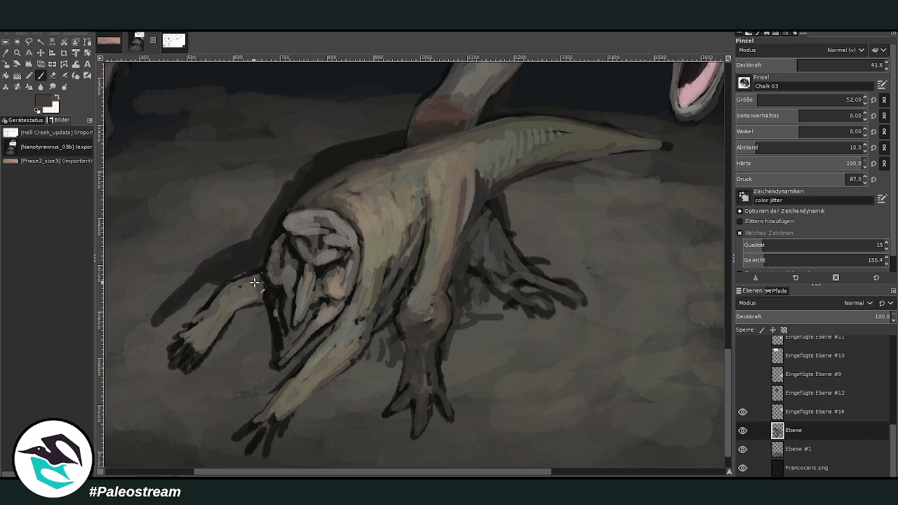
drag(253, 286, 243, 298)
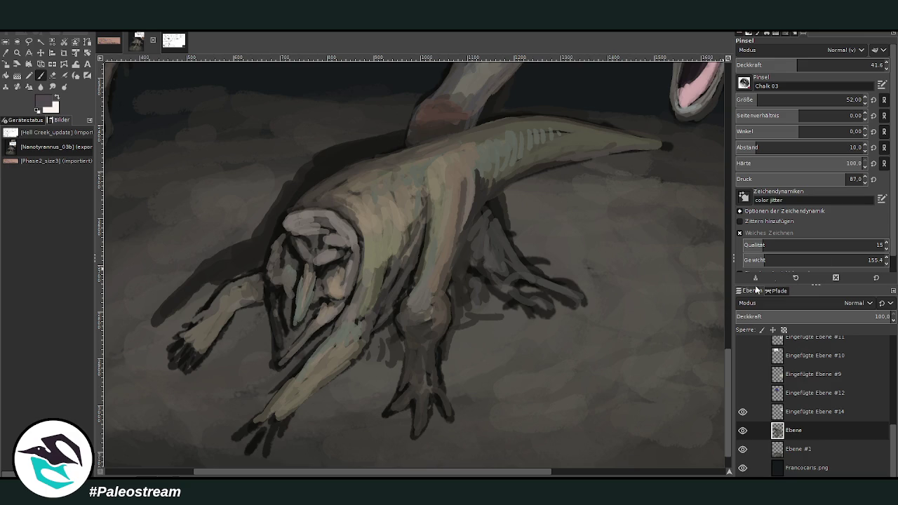
At about 68 opacity, paint the prey's mouth pinkish and darken the tongue with a greyish purple
drag(797, 66, 836, 66)
text(33)
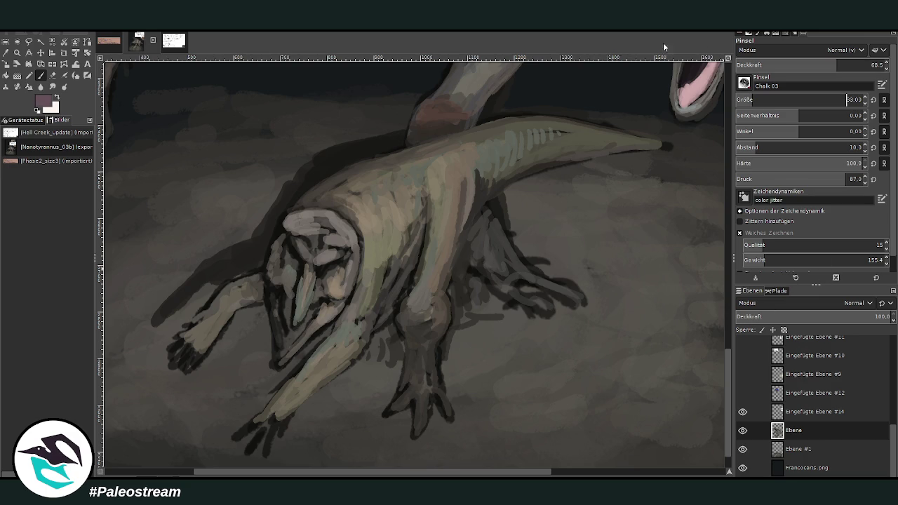
mouse_move(301, 330)
mouse_down()
mouse_move(312, 313)
mouse_move(295, 344)
mouse_move(303, 327)
mouse_move(288, 335)
mouse_move(285, 303)
mouse_move(292, 344)
mouse_up()
ctrl+click(647, 262)
ctrl+click(707, 217)
mouse_move(309, 312)
mouse_down()
mouse_move(295, 337)
mouse_move(281, 301)
mouse_move(289, 339)
mouse_up()
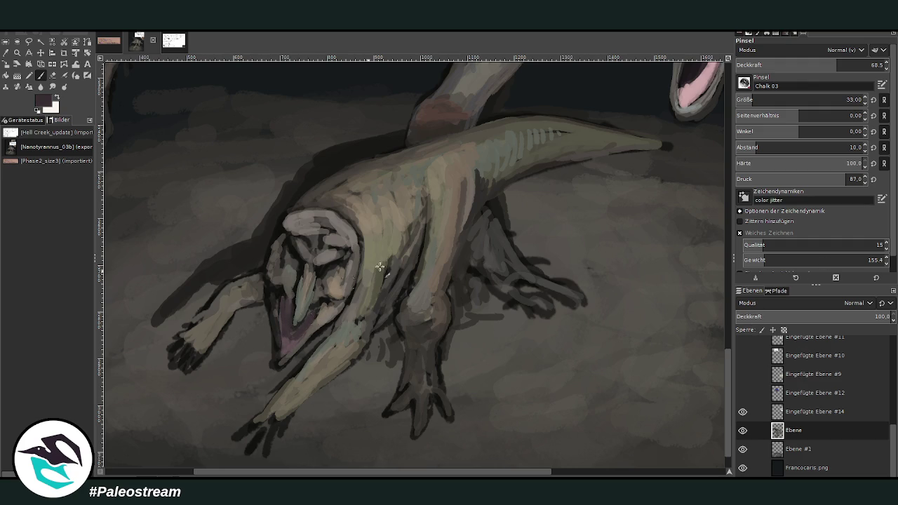
drag(312, 307, 284, 344)
Add light highlights along the lower jaw, snout, below the eye and neck edge, up to 89 opacity
ctrl+click(628, 250)
ctrl+click(515, 178)
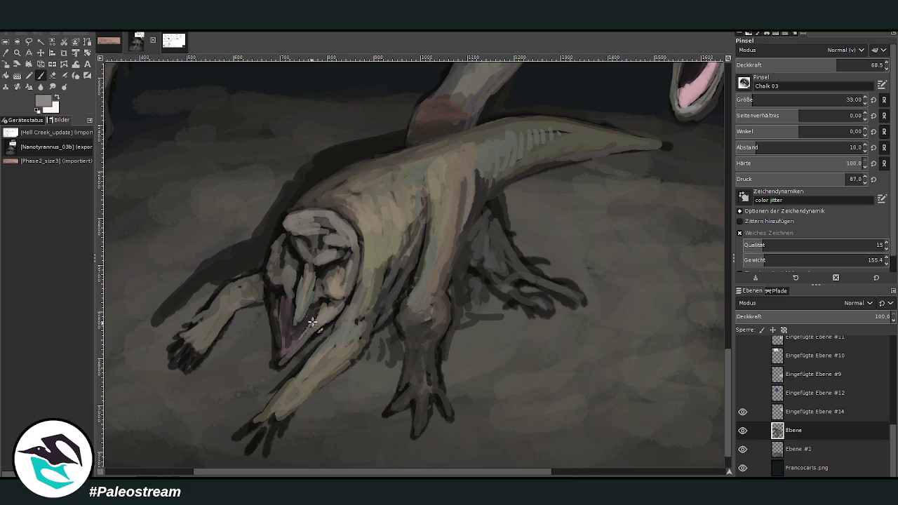
drag(311, 317, 282, 345)
ctrl+click(720, 219)
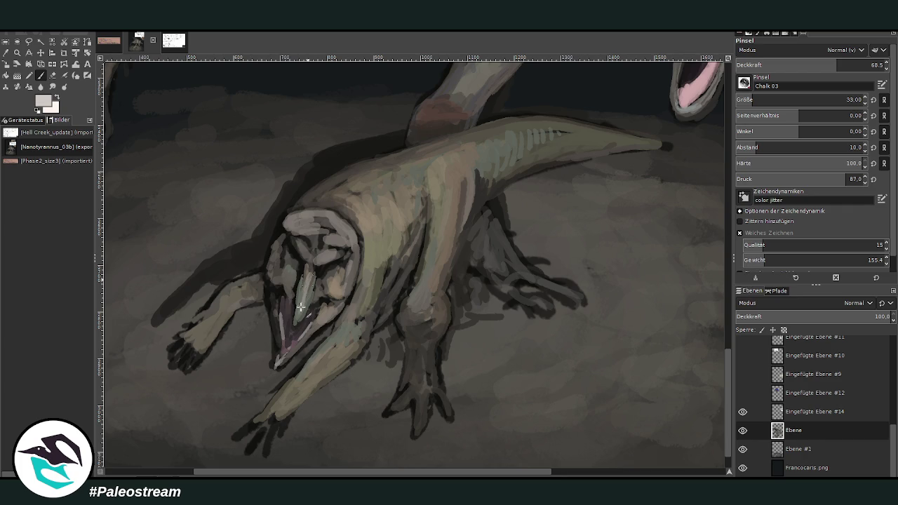
drag(310, 275, 301, 311)
drag(822, 65, 871, 65)
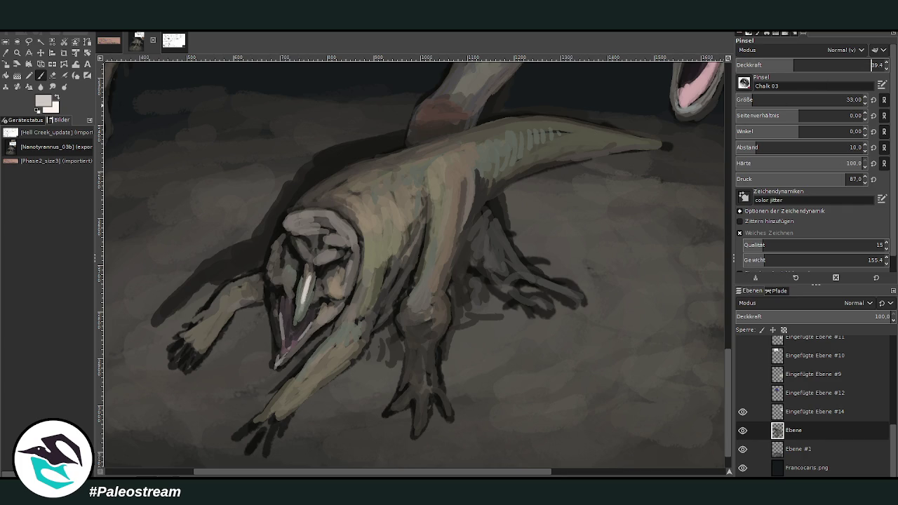
drag(331, 256, 323, 261)
drag(361, 273, 366, 238)
Fit the image in view, then zoom in on the area around both dinosaurs
key(shift+ctrl+j)
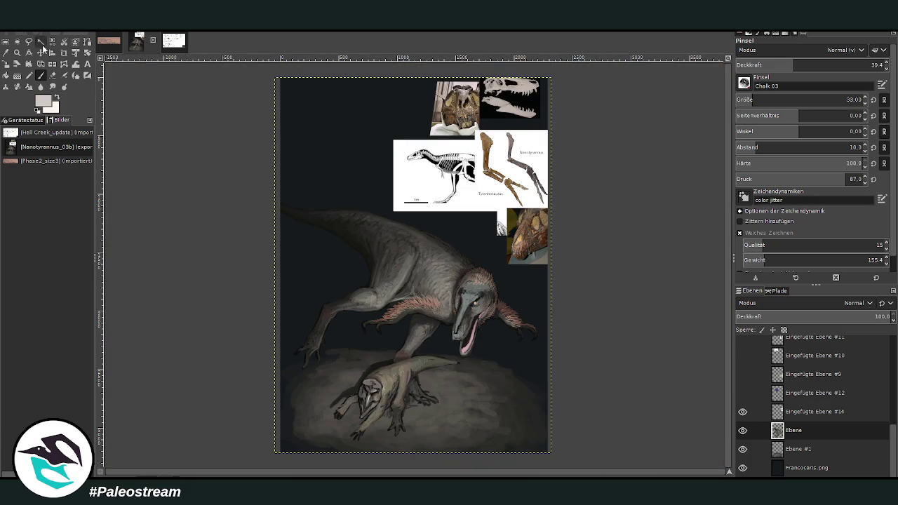
click(17, 53)
drag(377, 265, 463, 405)
drag(321, 104, 494, 407)
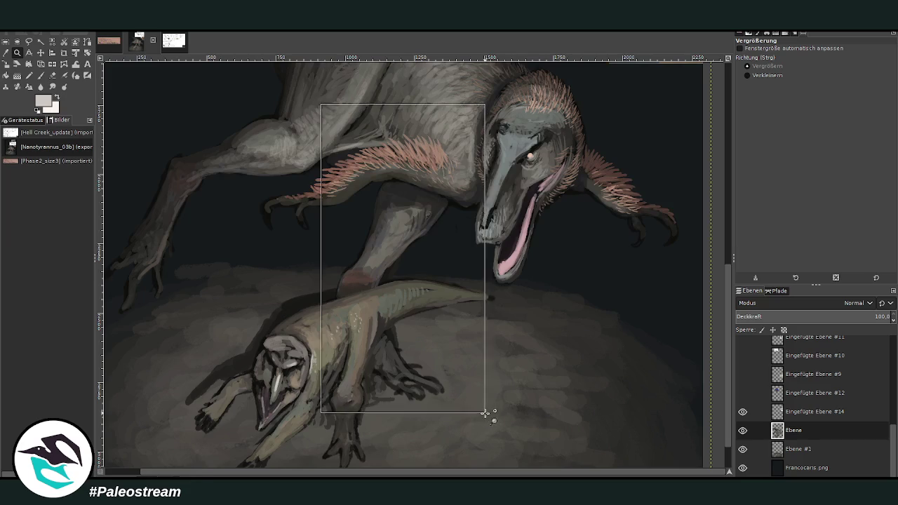
click(40, 76)
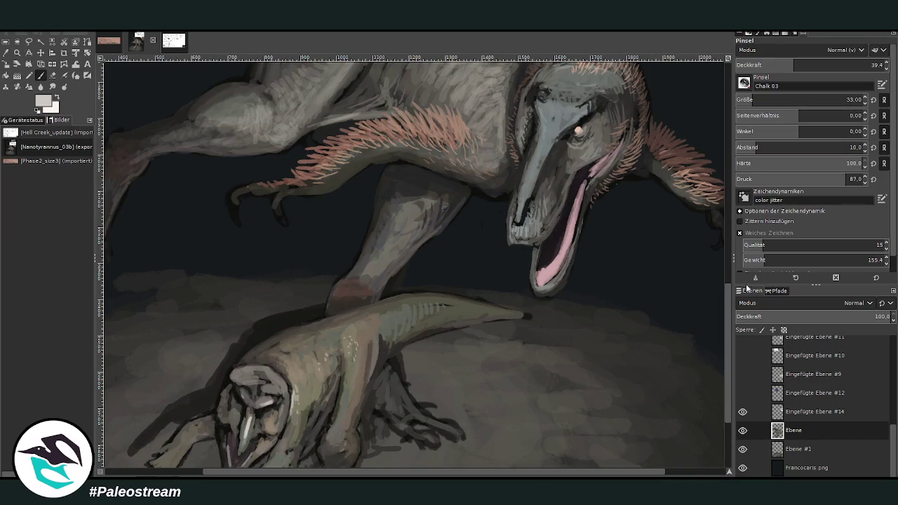
With a size-21, more opaque brush, hatch fine beige feather strokes along the prey's neck toward its shoulders
drag(781, 65, 830, 65)
drag(814, 100, 786, 100)
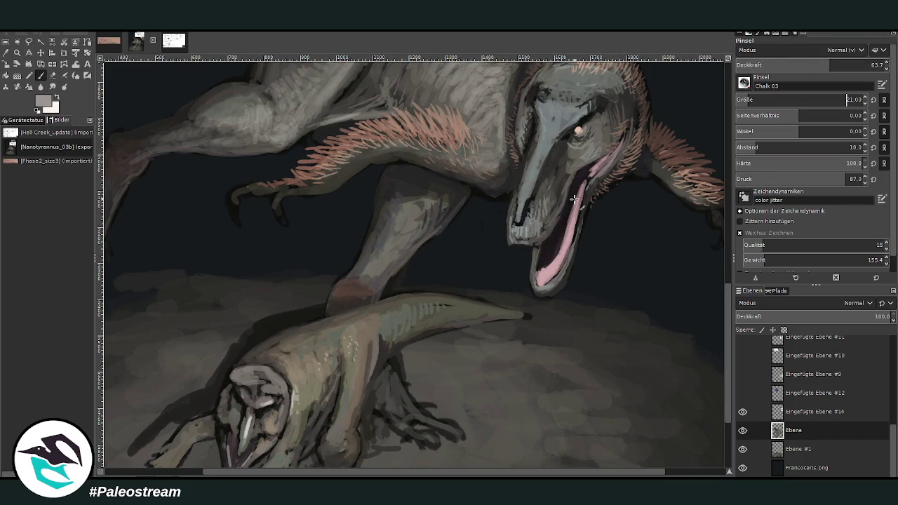
mouse_move(477, 298)
mouse_down()
mouse_move(516, 314)
mouse_move(476, 295)
mouse_move(402, 292)
mouse_move(372, 303)
mouse_up()
ctrl+click(663, 125)
drag(452, 297, 295, 337)
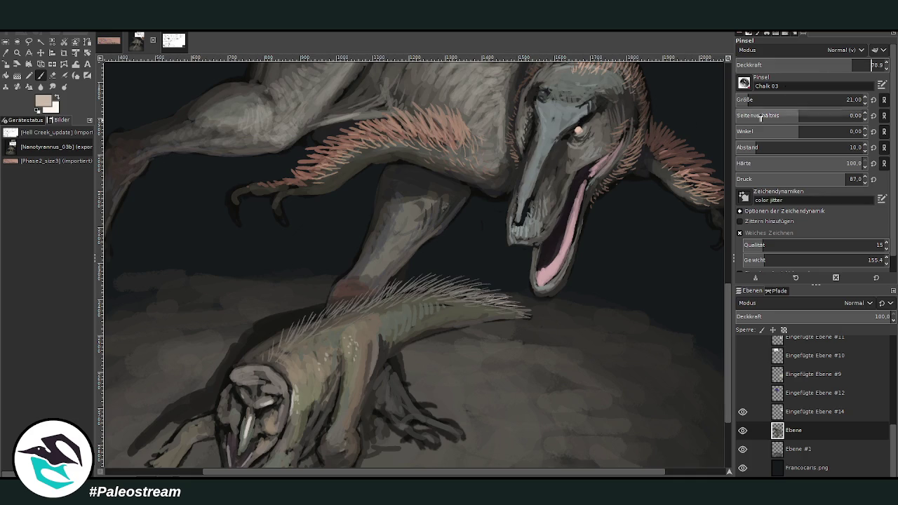
click(855, 65)
mouse_move(462, 293)
mouse_down()
mouse_move(492, 306)
mouse_move(480, 294)
mouse_up()
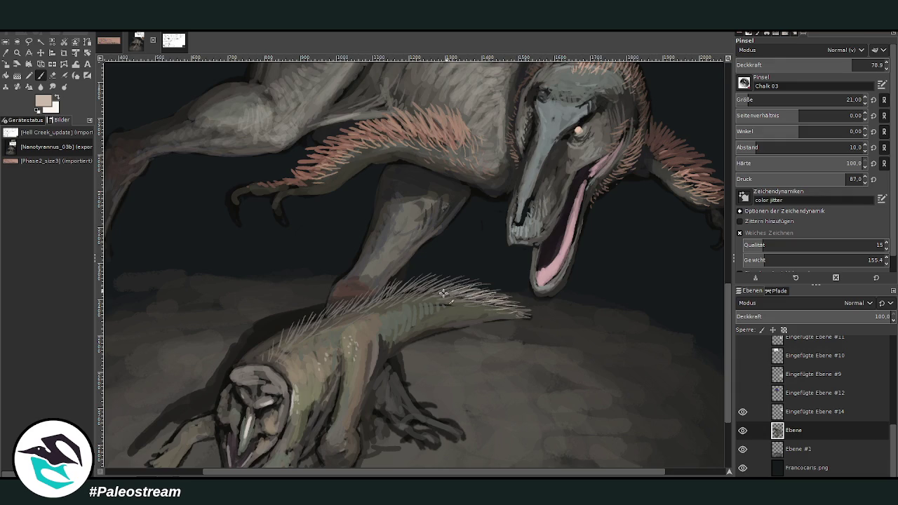
drag(397, 306, 420, 290)
mouse_move(367, 315)
mouse_down()
mouse_move(373, 297)
mouse_move(351, 309)
mouse_move(397, 300)
mouse_move(361, 299)
mouse_move(329, 323)
mouse_up()
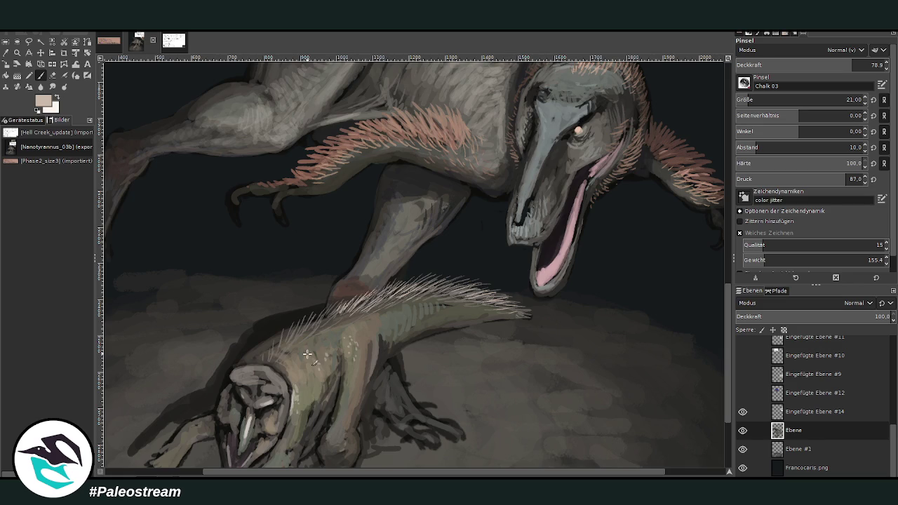
scroll(306, 354, down, 2)
scroll(307, 355, down, 2)
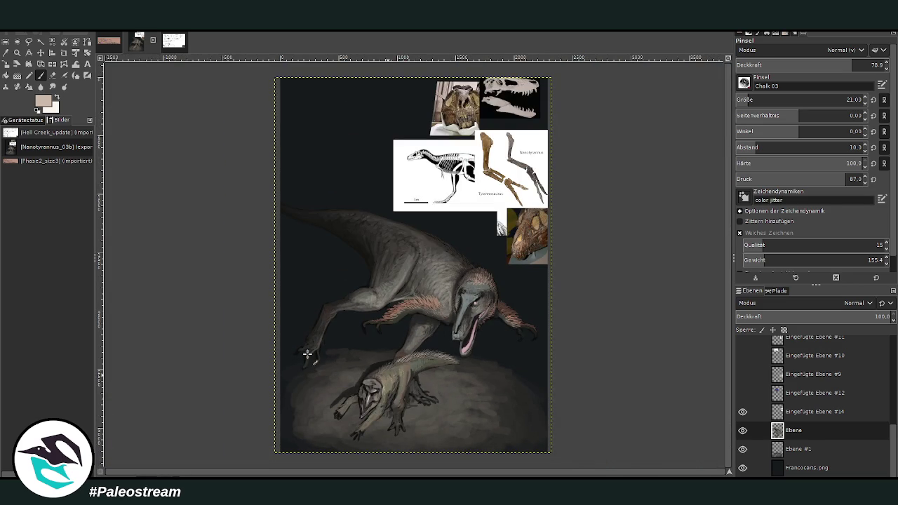
Zoom in on the tyrannosaur's body, paint a pale curved claw, and thicken two far-hand claws in darker grey
click(17, 53)
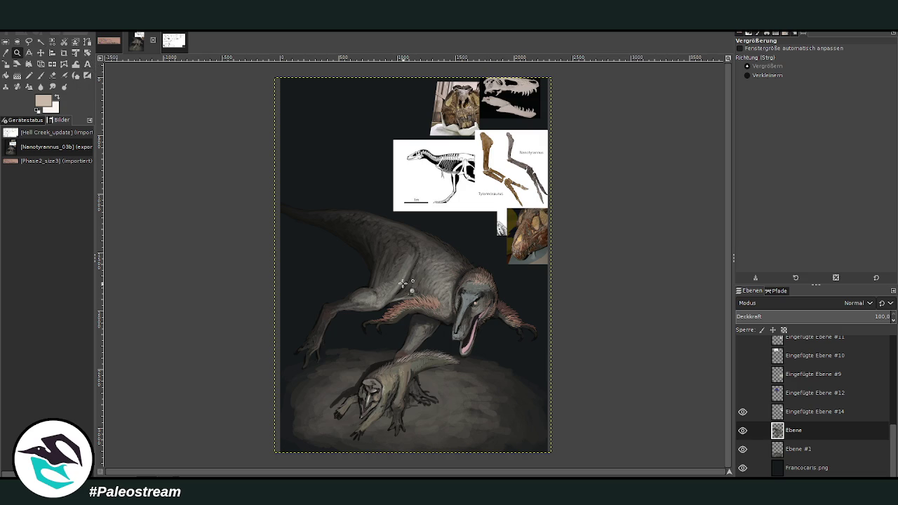
drag(373, 246, 463, 392)
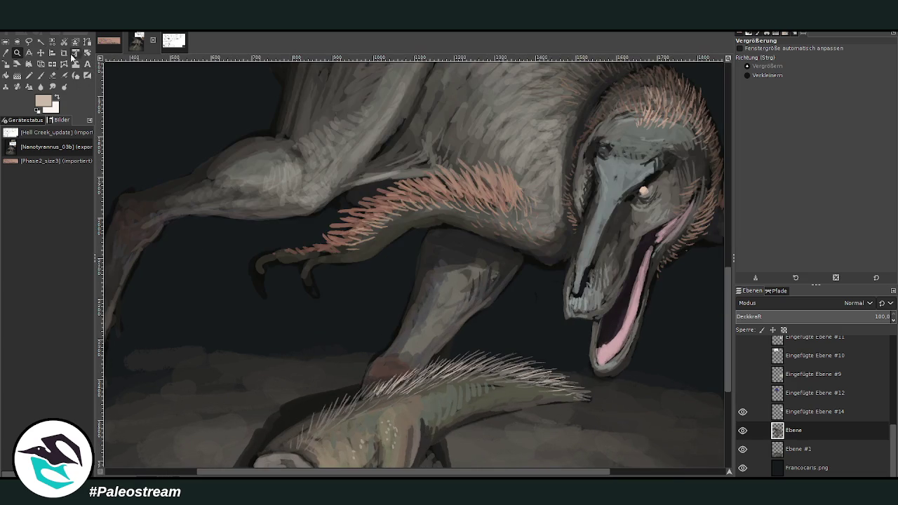
key(p)
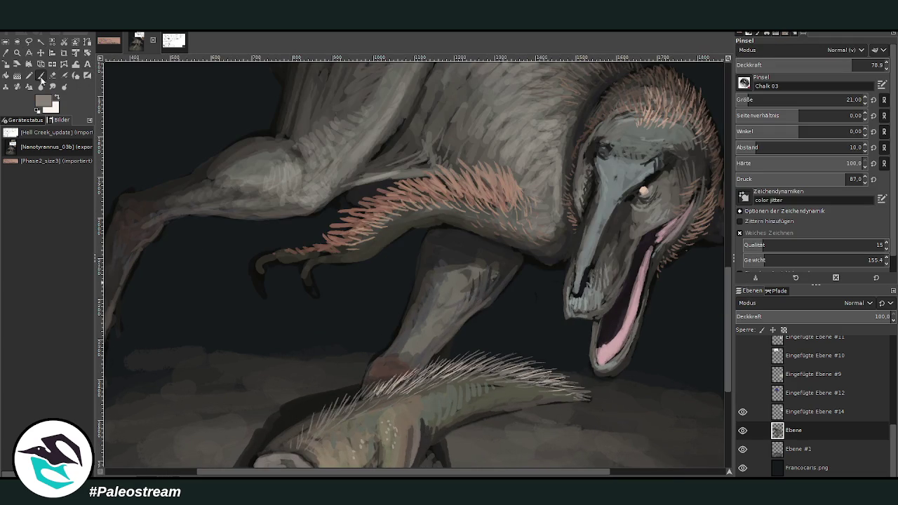
mouse_move(304, 270)
mouse_down()
mouse_move(313, 293)
mouse_move(261, 262)
mouse_up()
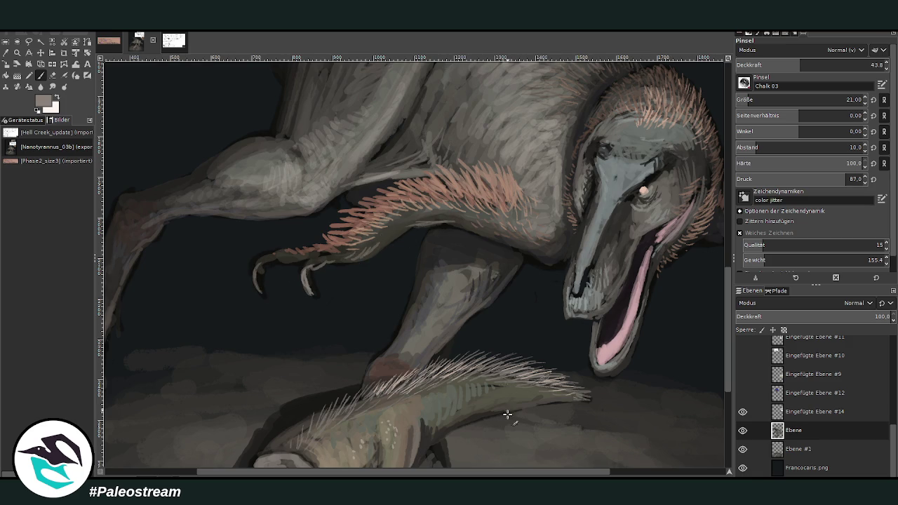
scroll(510, 421, right, 3)
scroll(691, 262, right, 3)
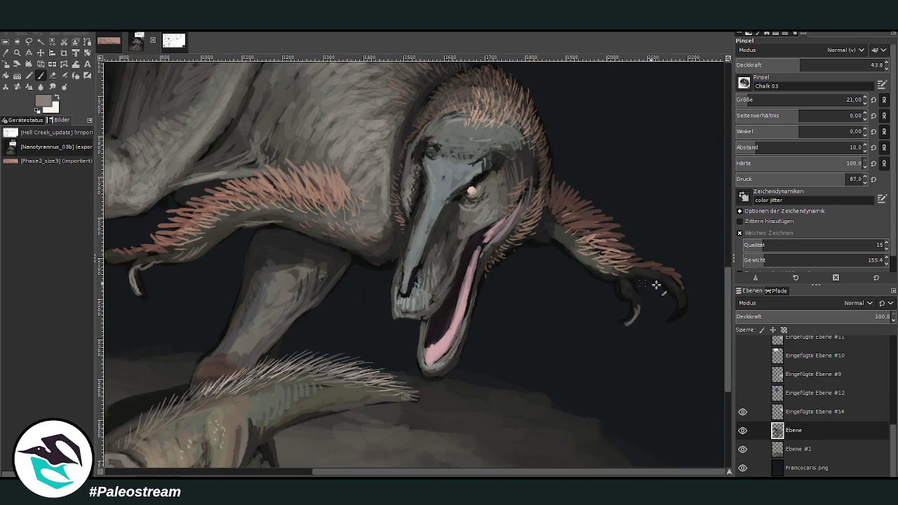
ctrl+click(635, 291)
drag(682, 302, 671, 320)
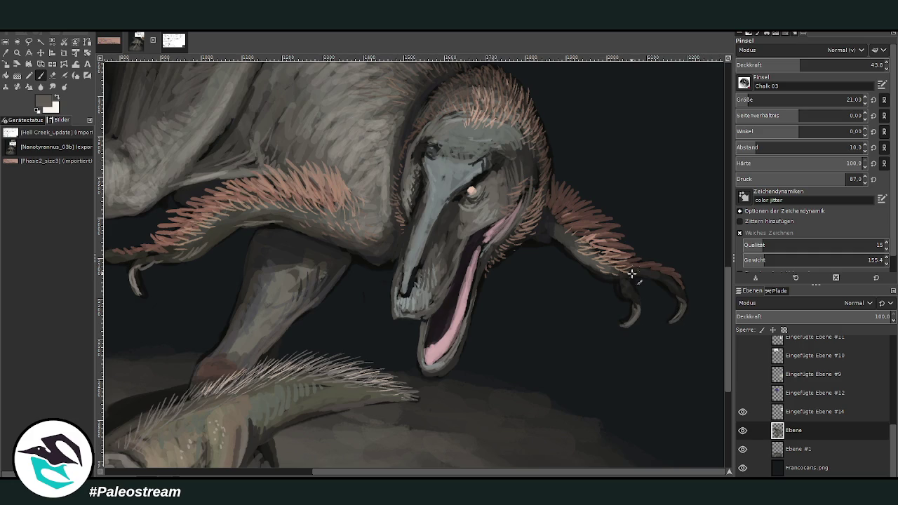
drag(632, 272, 625, 302)
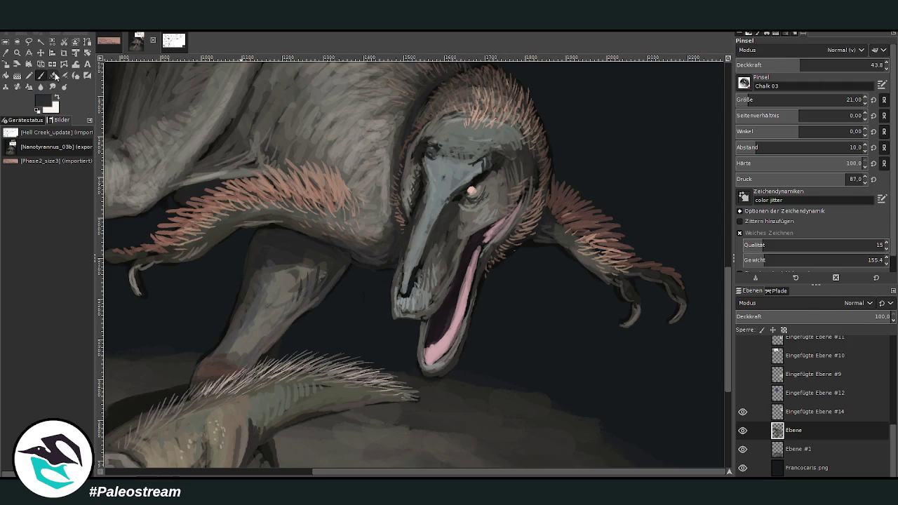
Set the Paintbrush opacity to 69.1 and reset the painting colour to black
key(shift+e)
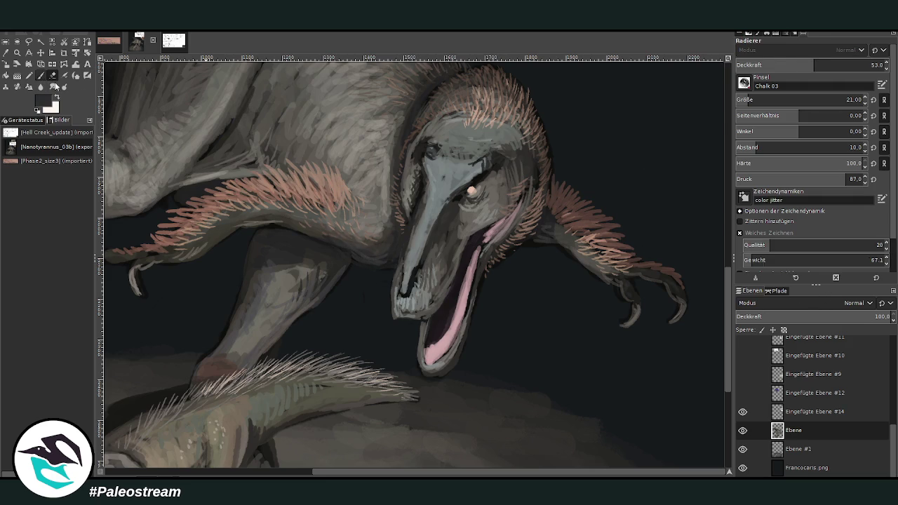
key(p)
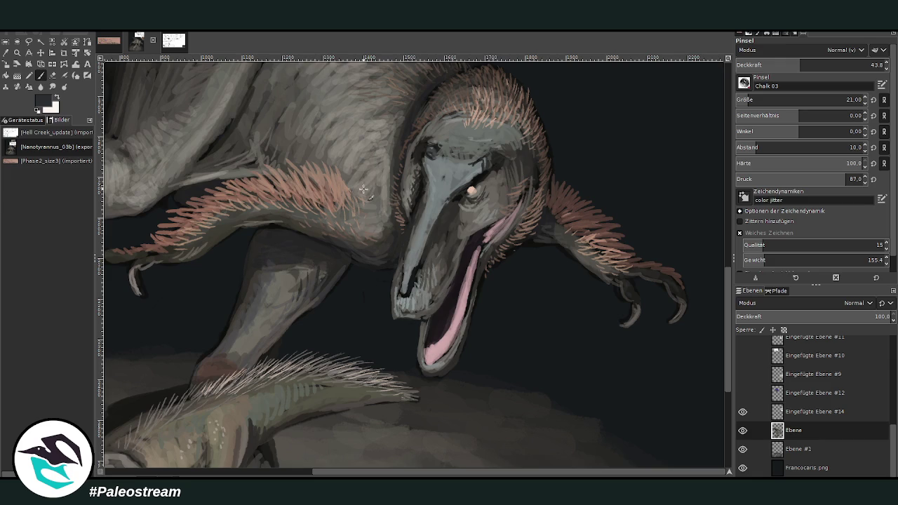
drag(803, 64, 838, 63)
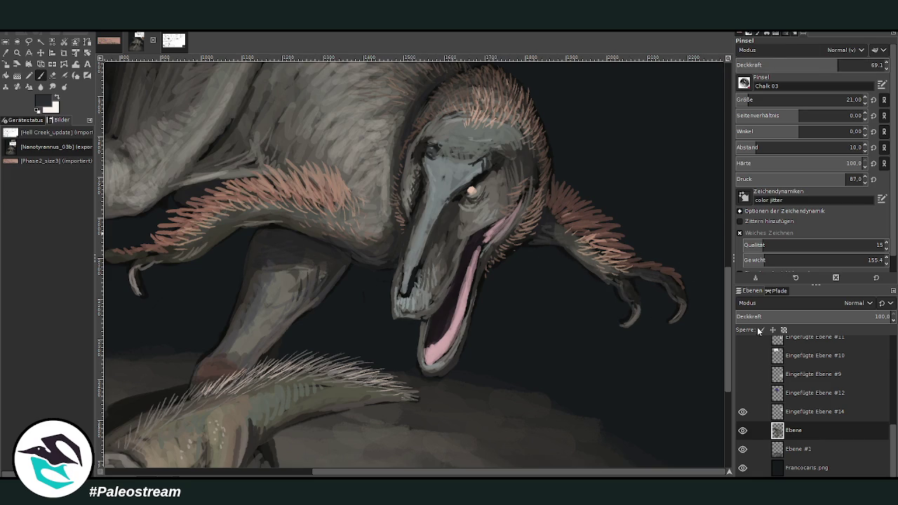
key(d)
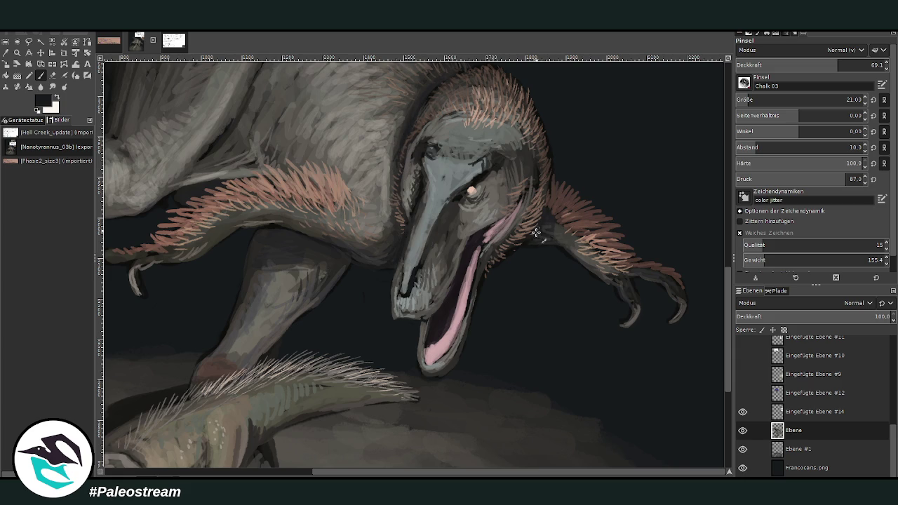
Fit the image in view and hide layer Eingefügte Ebene #14 plus two reference photos, including the skull
drag(453, 473, 298, 473)
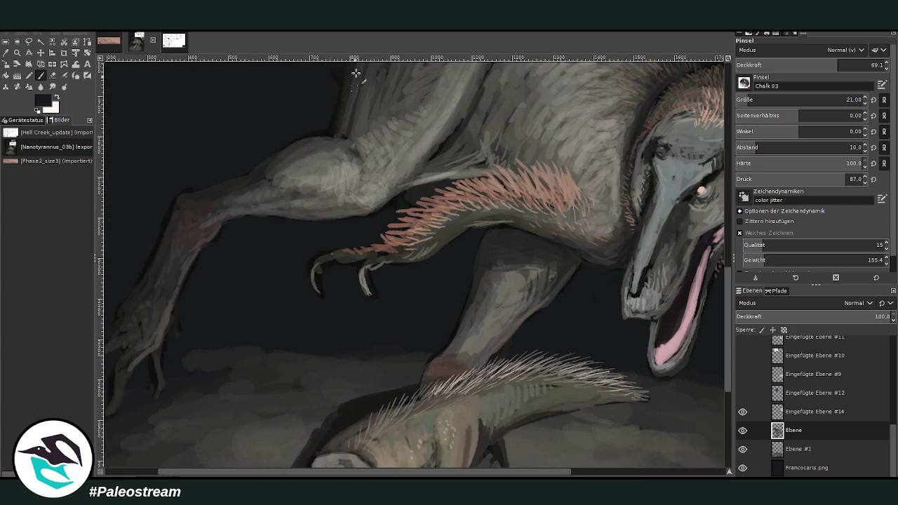
drag(727, 309, 508, 60)
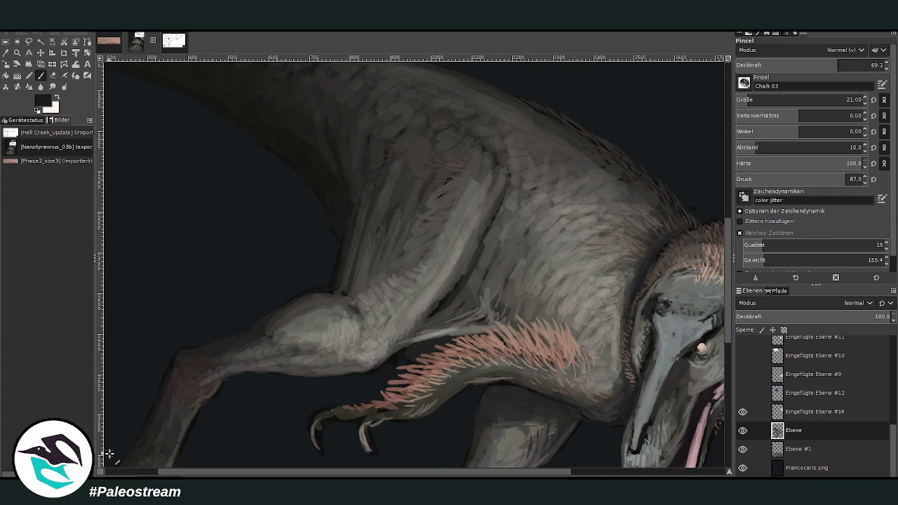
key(shift+ctrl+j)
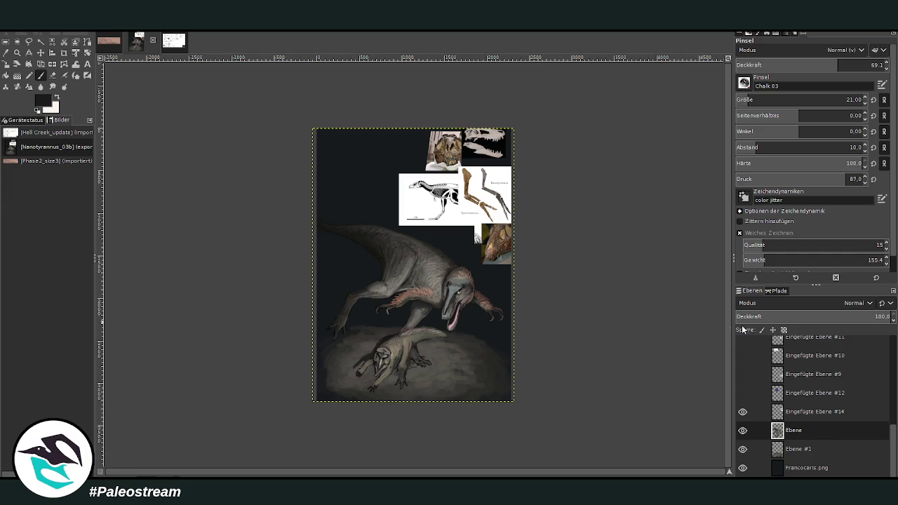
click(743, 412)
scroll(882, 420, up, 3)
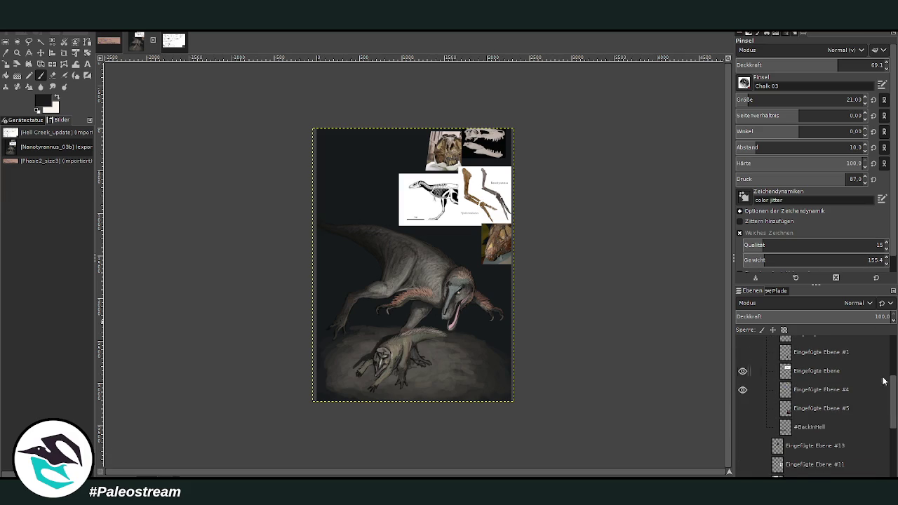
click(742, 370)
click(742, 389)
Hide the skeleton reference, collapse the reference group, and zoom in on the dinosaur painting
scroll(895, 363, up, 5)
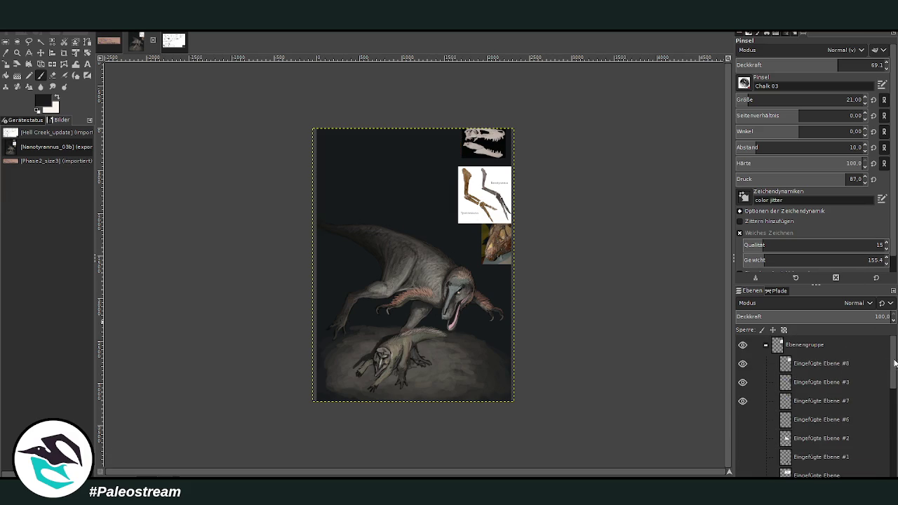
click(742, 364)
click(765, 345)
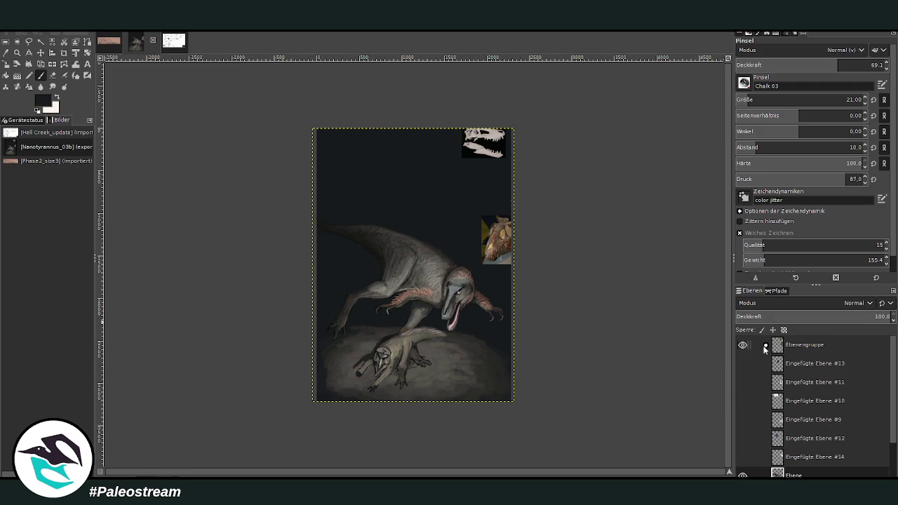
scroll(797, 412, down, 2)
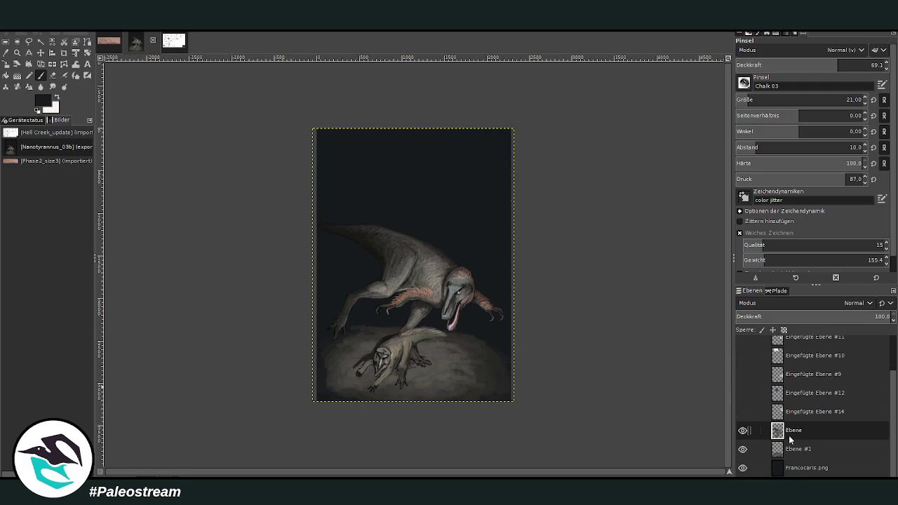
click(17, 52)
drag(323, 187, 523, 405)
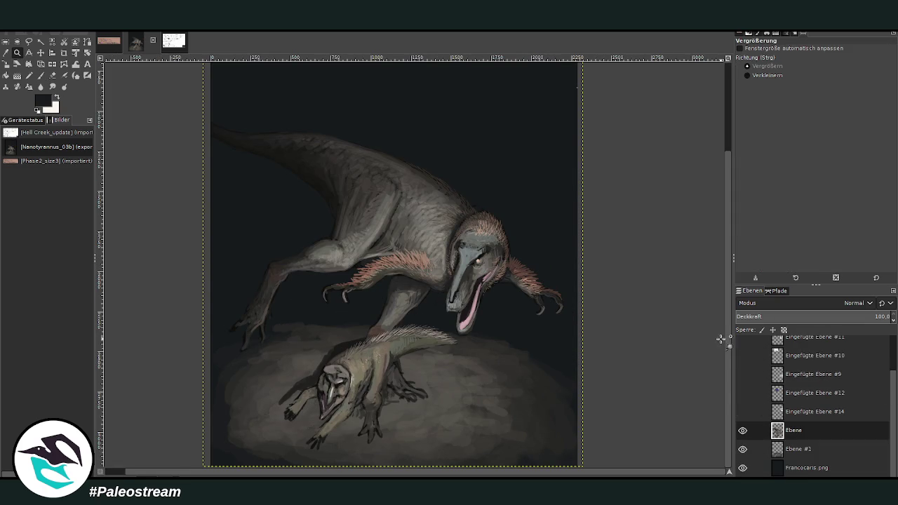
Move the painting layer about 155 px upward so a dark band opens beneath the sand
scroll(721, 330, up, 2)
scroll(721, 302, down, 2)
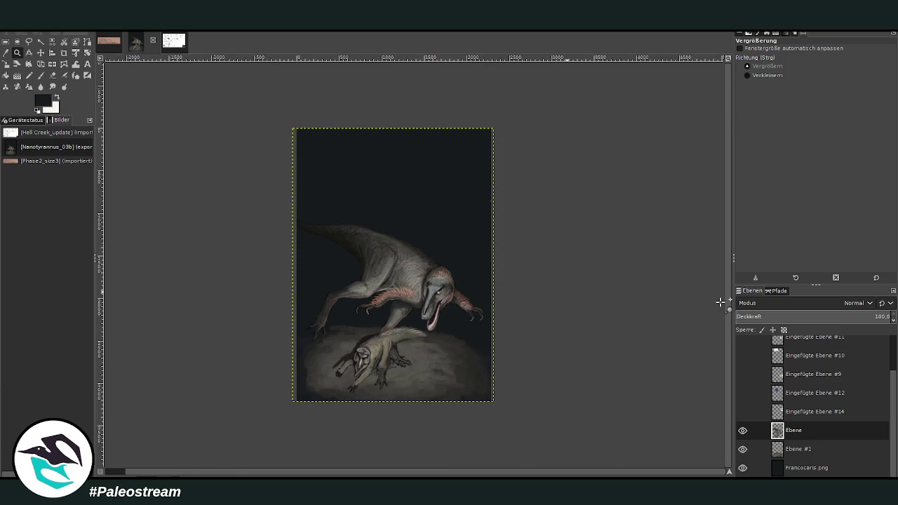
drag(303, 146, 505, 413)
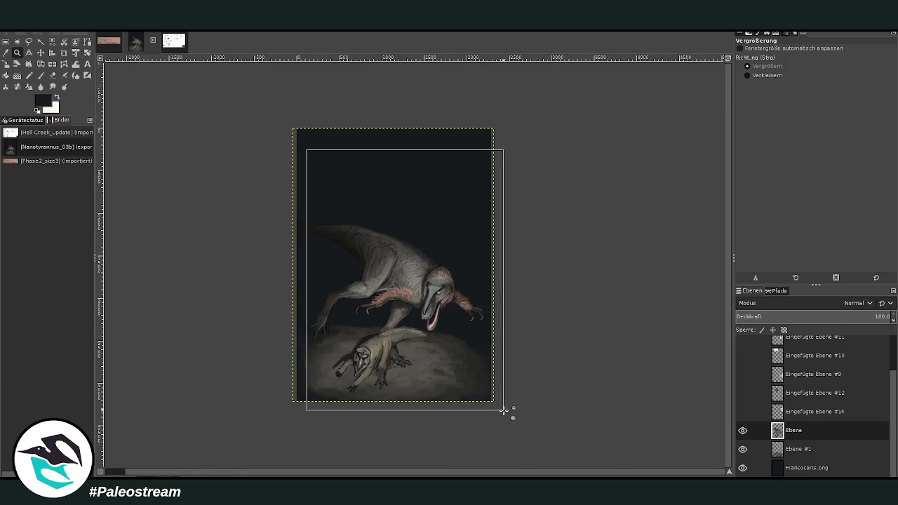
scroll(727, 410, up, 1)
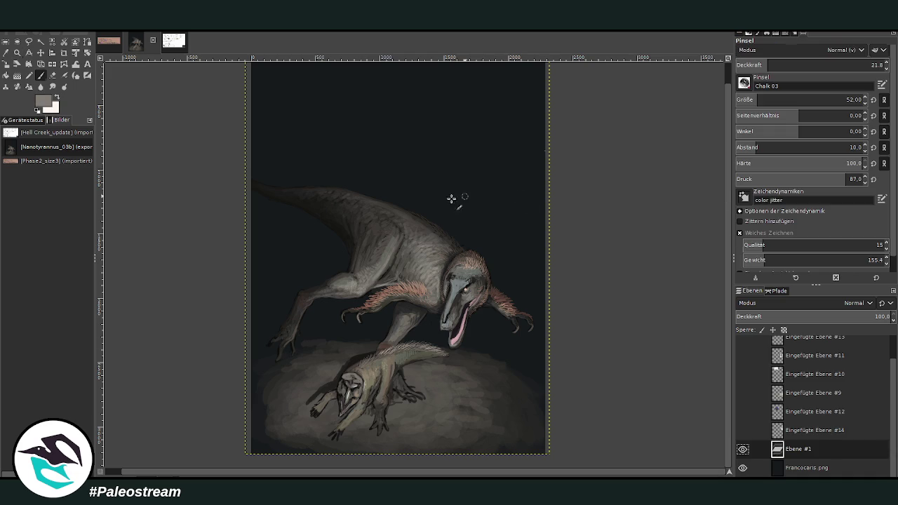
click(40, 53)
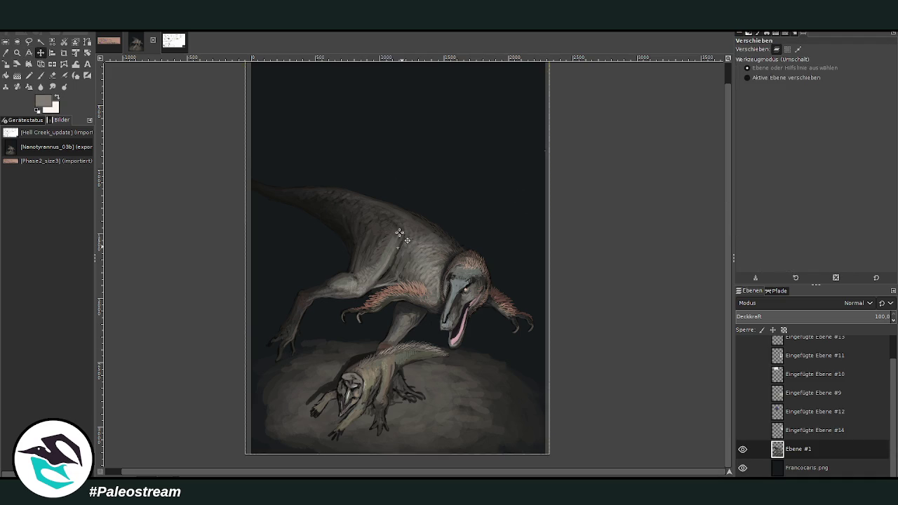
drag(399, 237, 398, 118)
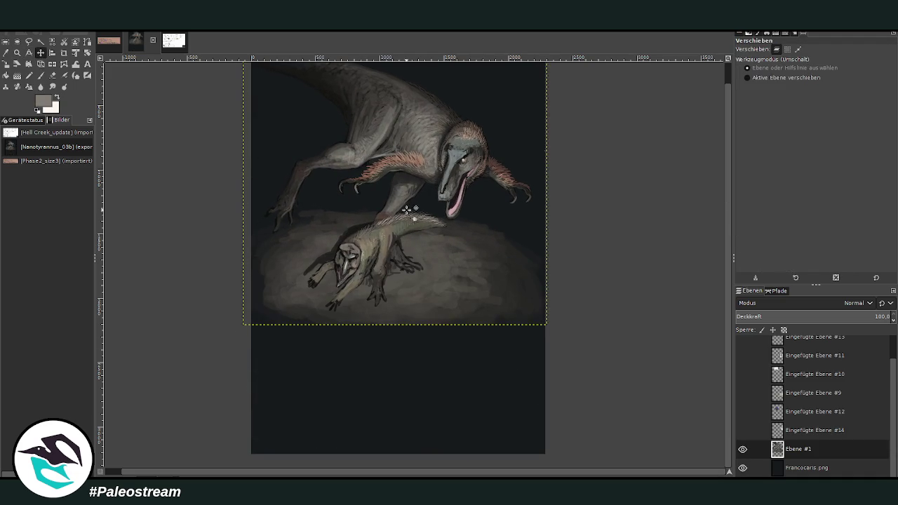
drag(400, 188, 399, 209)
drag(428, 172, 431, 181)
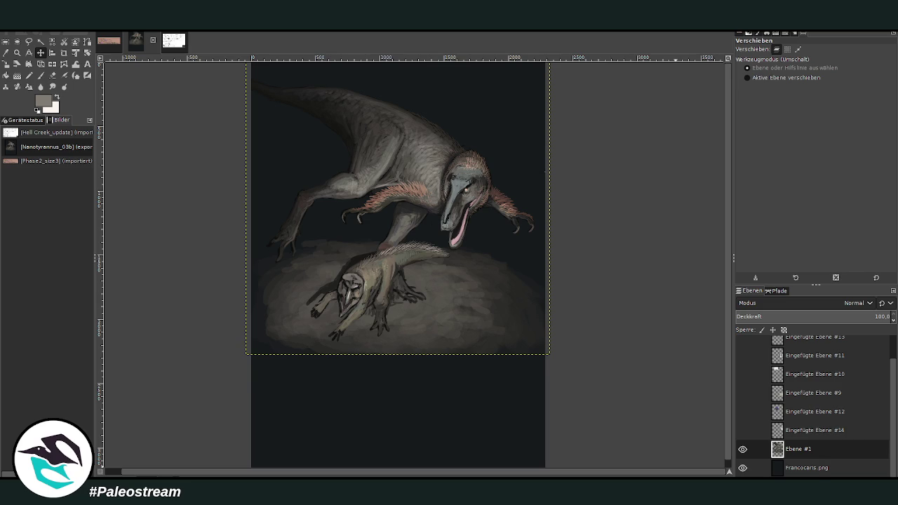
Undo an accidentally added empty layer and zoom back in on the dinosaurs
shift+click(818, 477)
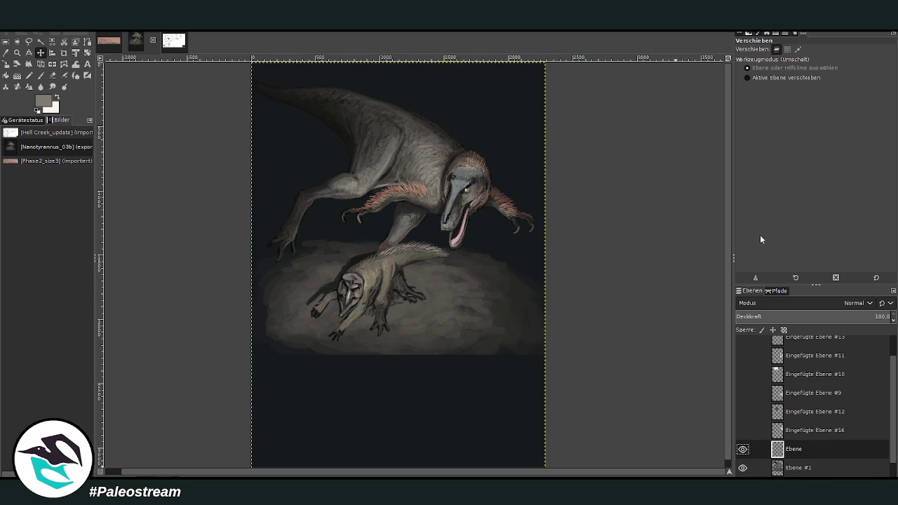
key(ctrl+m)
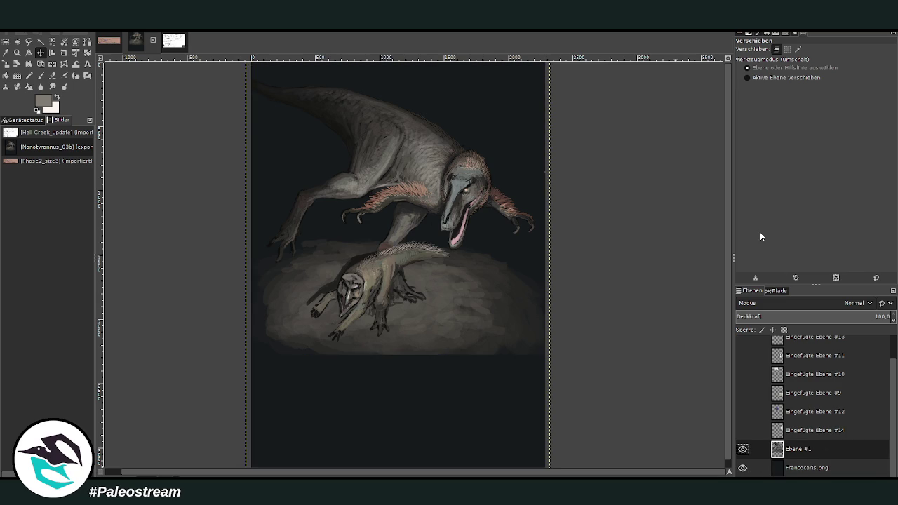
key(minus)
key(minus)
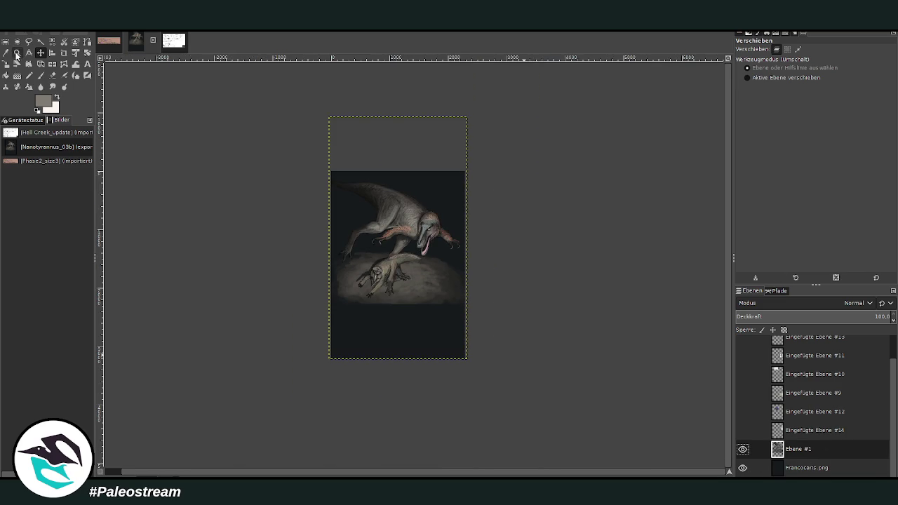
click(16, 54)
drag(328, 175, 465, 367)
Sample a dark ground colour and paint size-387 chalk ground below the sand patch
drag(267, 120, 529, 395)
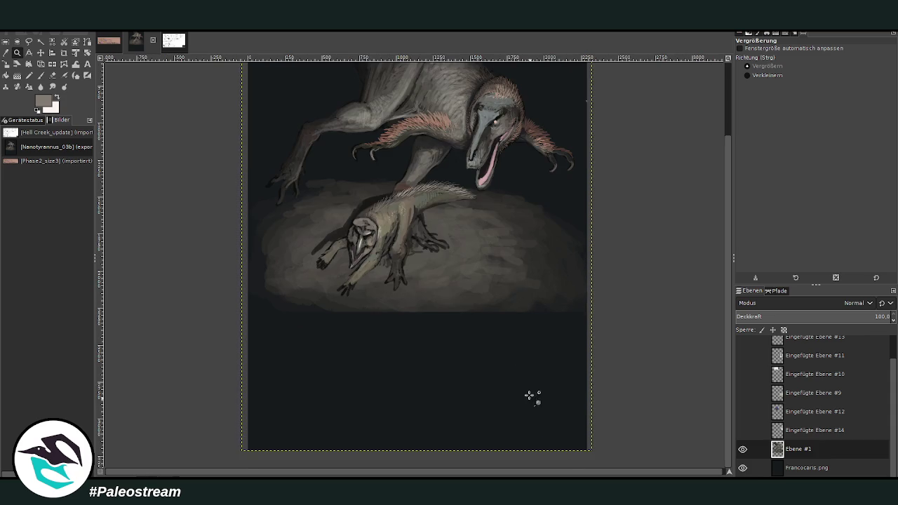
key(o)
click(400, 285)
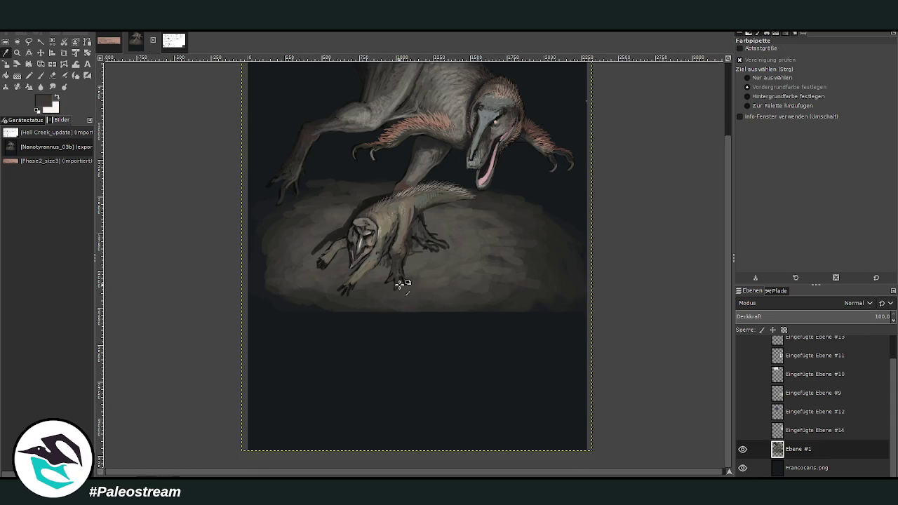
click(40, 75)
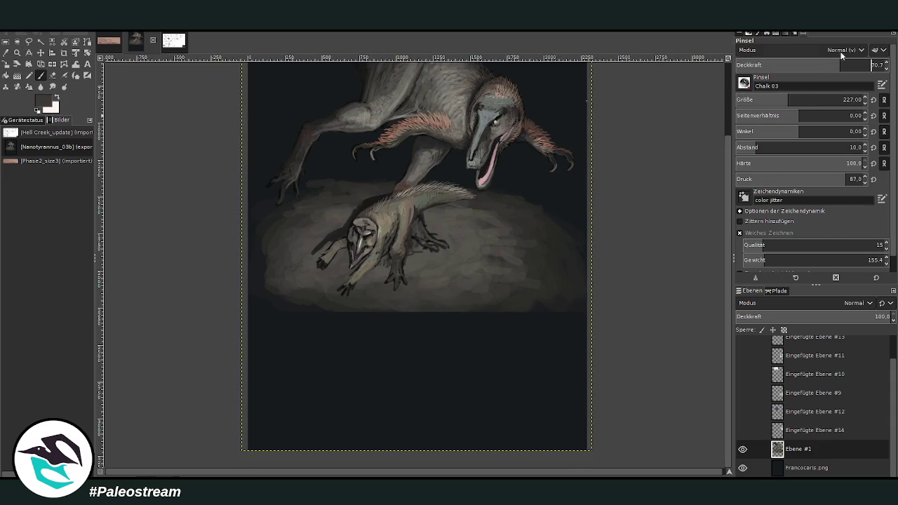
click(809, 98)
mouse_move(439, 308)
mouse_down()
mouse_move(350, 311)
mouse_move(473, 311)
mouse_move(433, 325)
mouse_move(471, 327)
mouse_up()
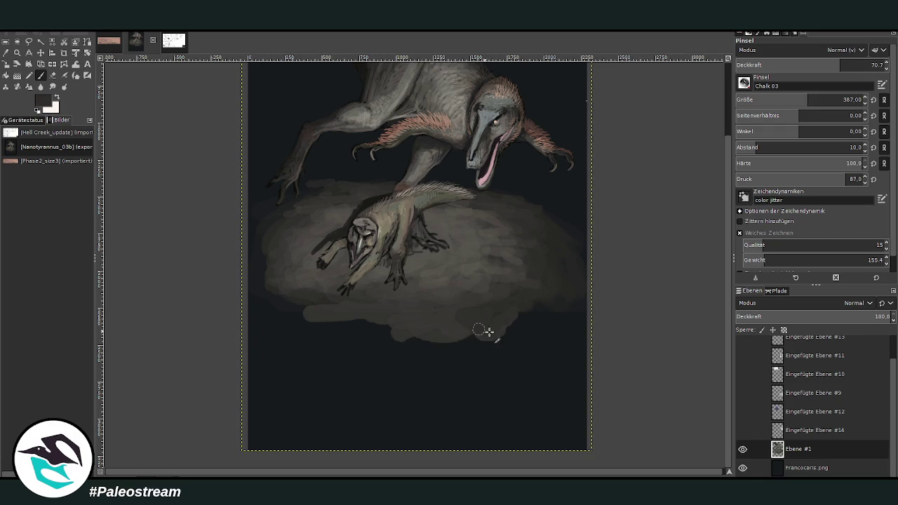
drag(482, 327, 382, 335)
mouse_move(546, 299)
mouse_down()
mouse_move(426, 345)
mouse_move(321, 331)
mouse_up()
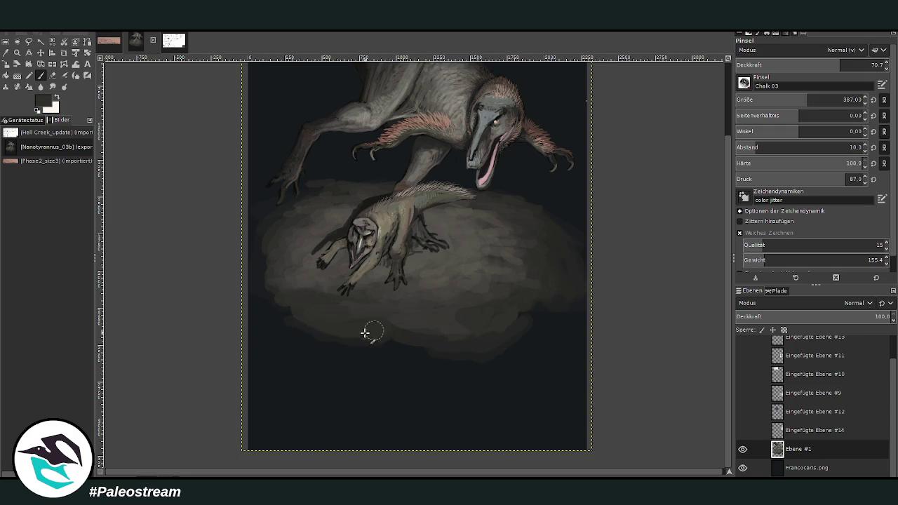
mouse_move(547, 308)
mouse_down()
mouse_move(512, 317)
mouse_move(513, 353)
mouse_move(386, 352)
mouse_up()
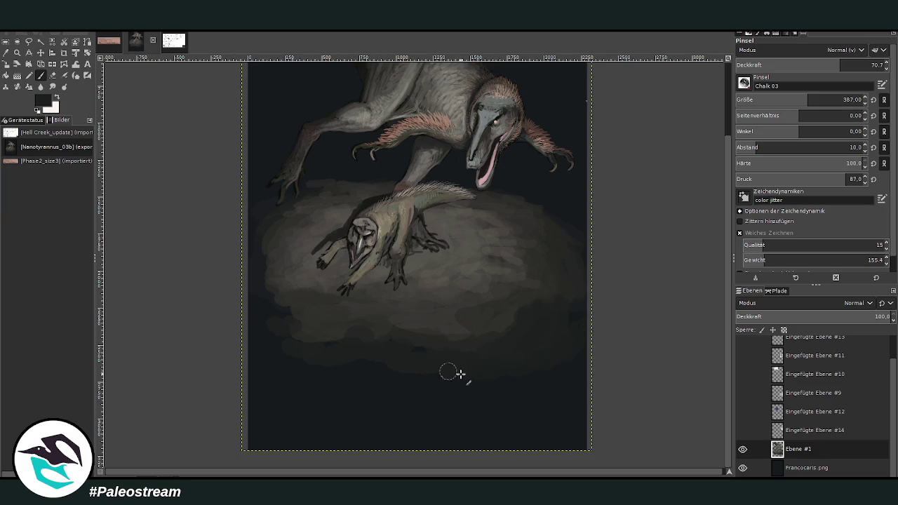
At about 37 opacity and size 184, scatter light chalk dabs across the dark ground
click(790, 65)
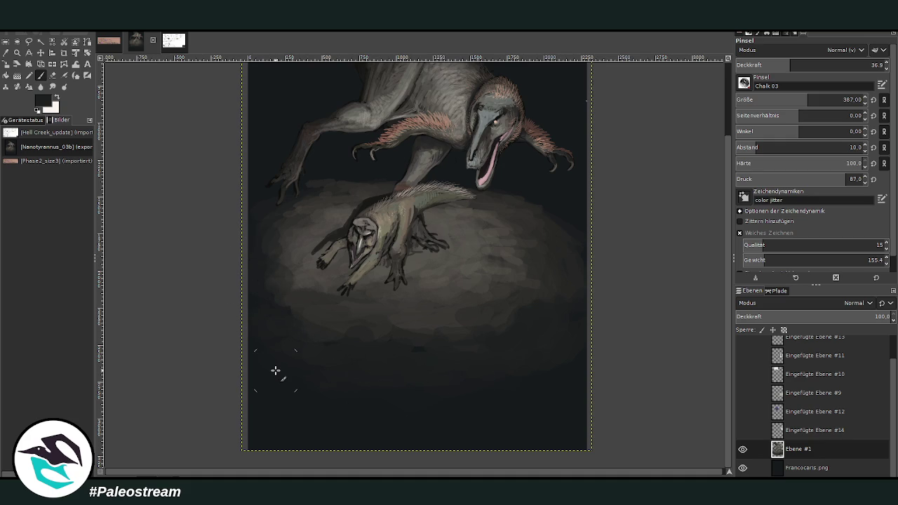
key(o)
key(p)
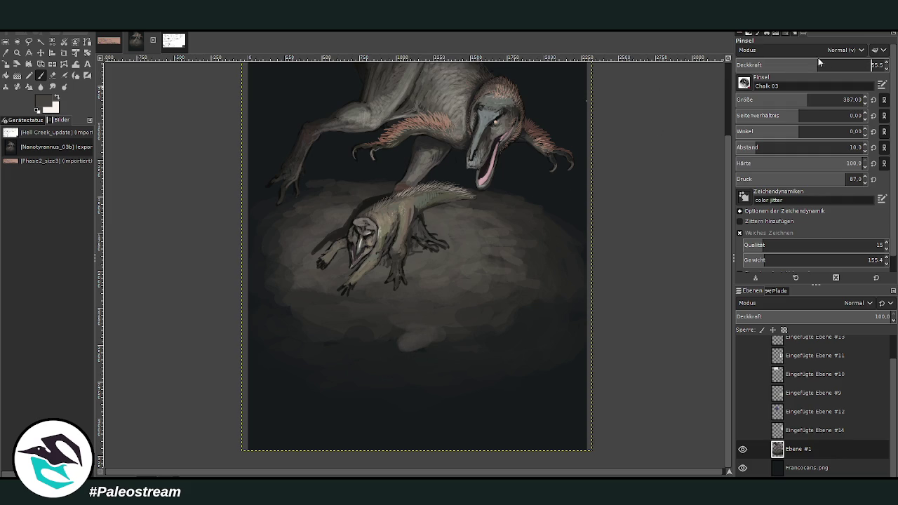
click(781, 100)
click(429, 342)
click(357, 328)
click(330, 336)
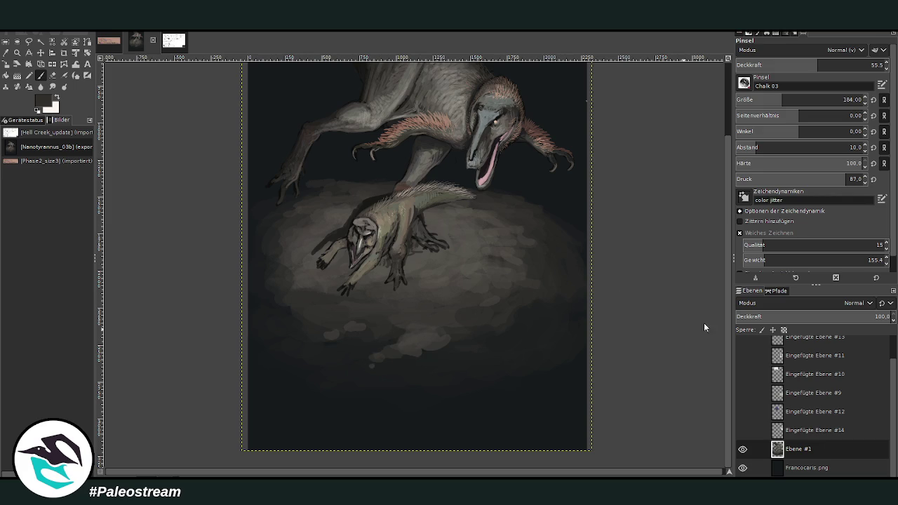
mouse_move(398, 372)
mouse_down()
mouse_move(427, 405)
mouse_move(316, 367)
mouse_move(290, 389)
mouse_up()
drag(483, 369, 484, 388)
drag(460, 418, 449, 439)
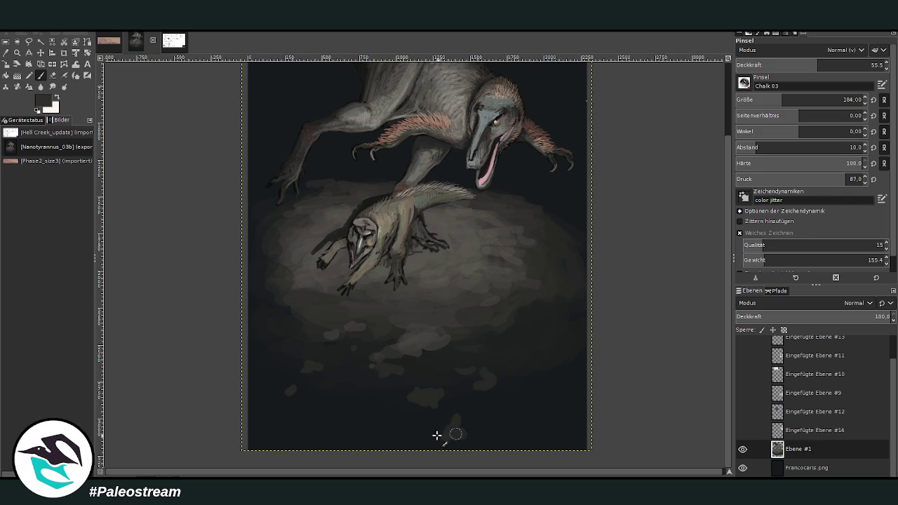
drag(338, 425, 319, 430)
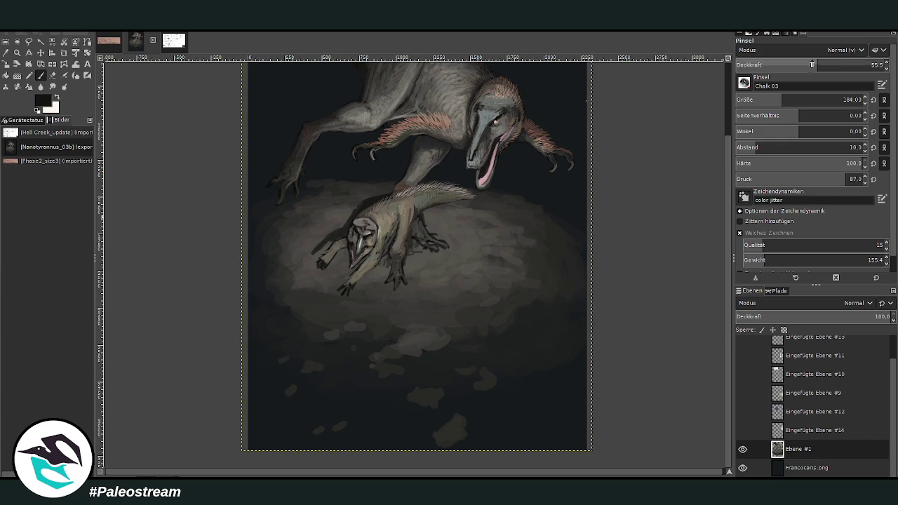
Add small dark marks among the ground dabs, including one below the raptor's leg
key(greater)
key(bracketleft)
key(bracketleft)
key(bracketleft)
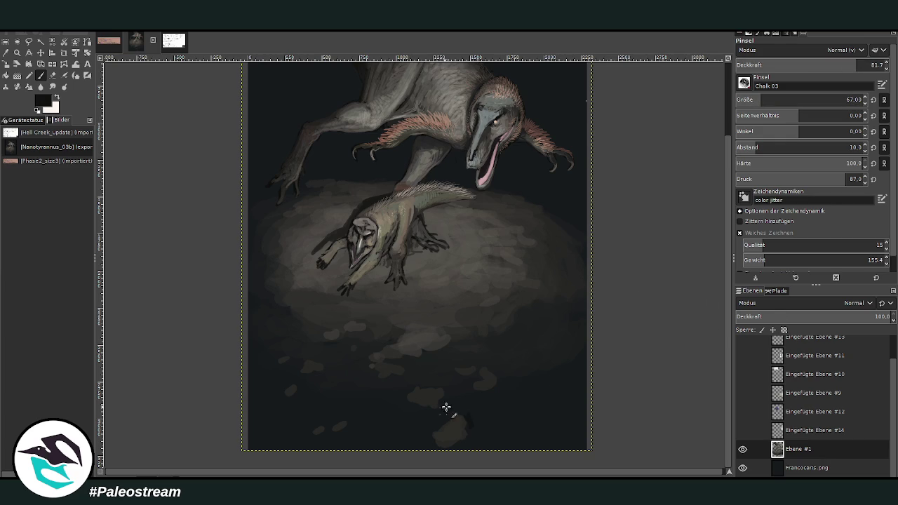
drag(446, 407, 441, 389)
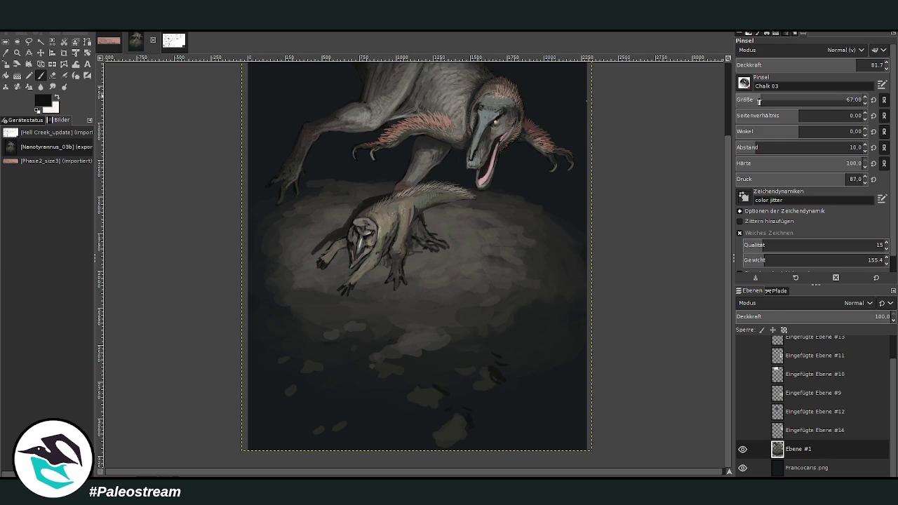
key(bracketright)
key(bracketright)
key(bracketright)
key(less)
key(less)
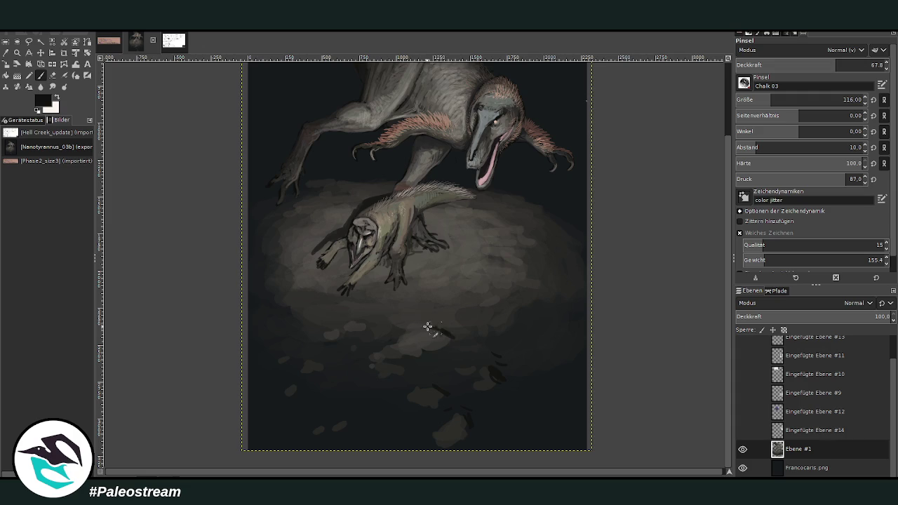
drag(447, 322, 419, 327)
drag(390, 360, 406, 369)
scroll(729, 390, up, 2)
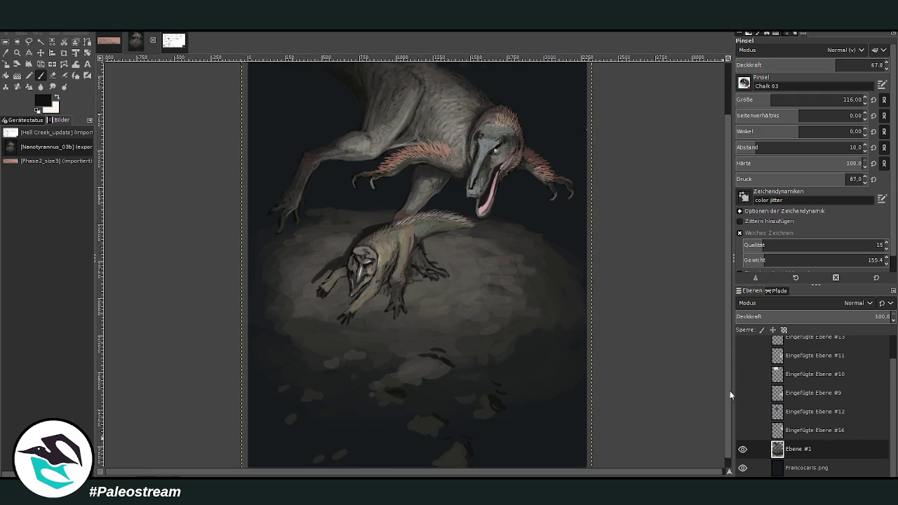
scroll(730, 391, up, 2)
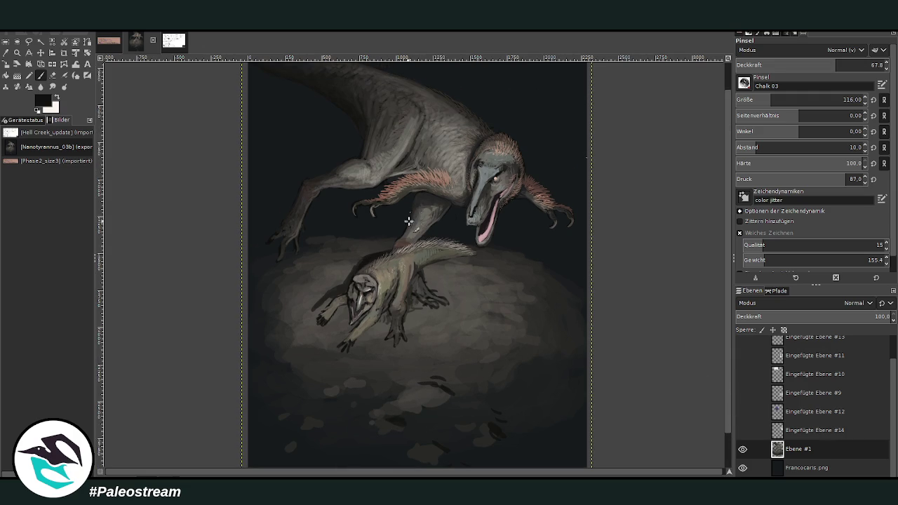
drag(384, 251, 397, 247)
On the Francocaris.png layer, set brush size 273 and opacity 28.1, then undo the last change
click(788, 468)
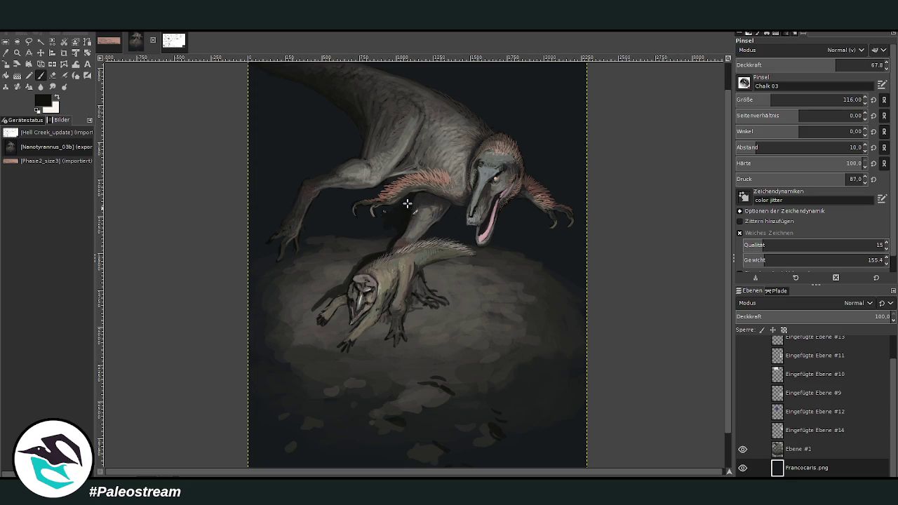
click(795, 98)
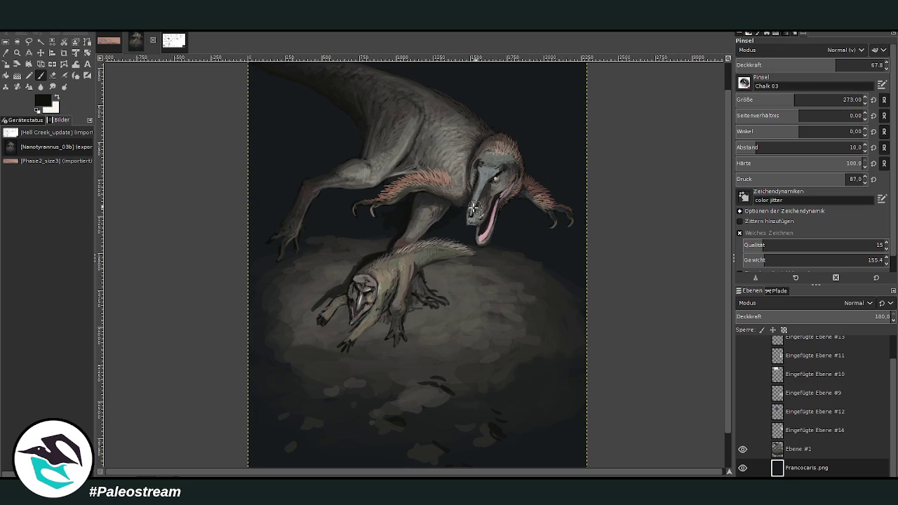
click(778, 64)
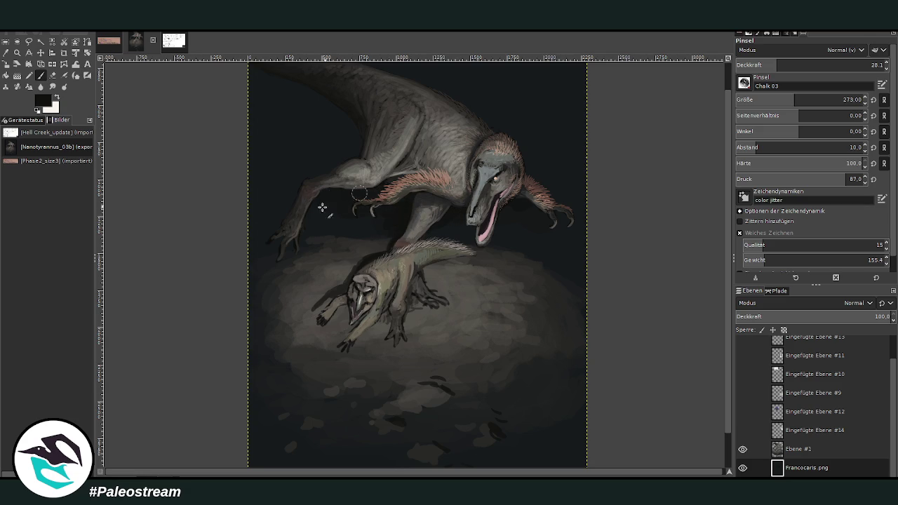
key(ctrl+z)
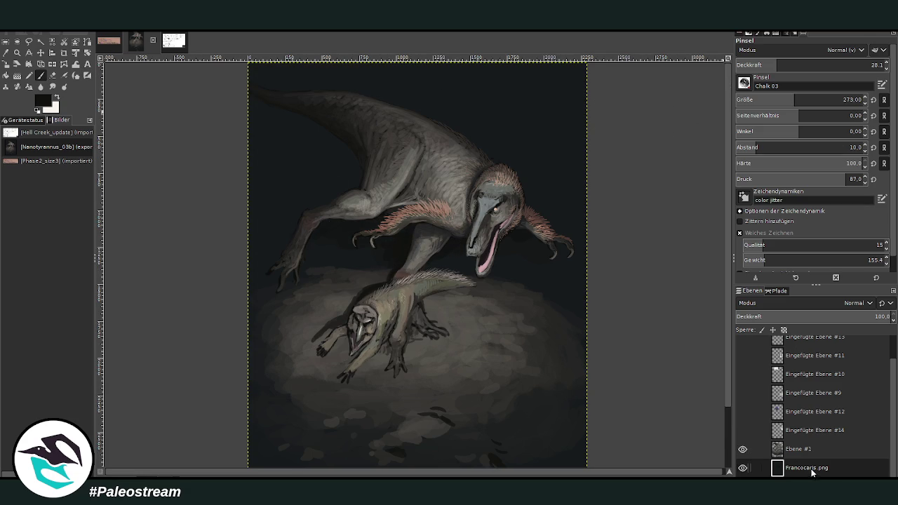
Apply a raised-opacity dark gradient from the image top down toward the prey
click(17, 75)
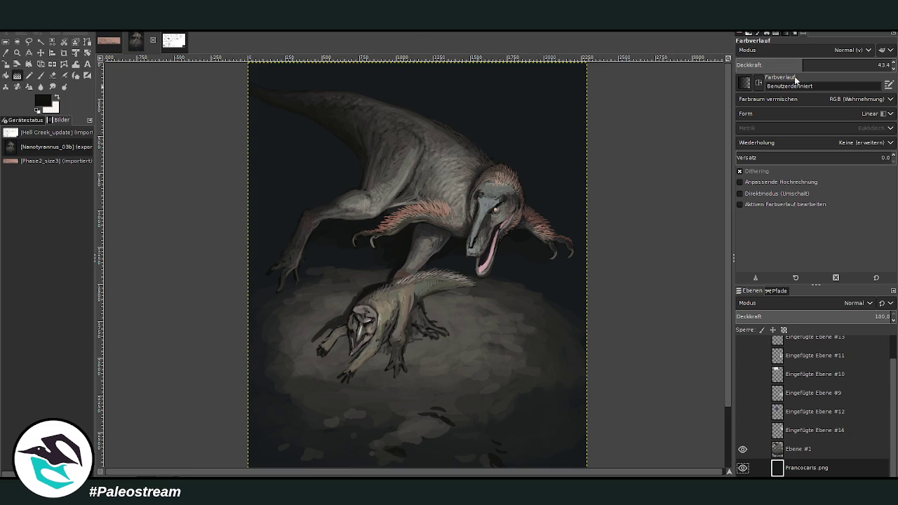
drag(804, 65, 865, 61)
drag(418, 140, 413, 290)
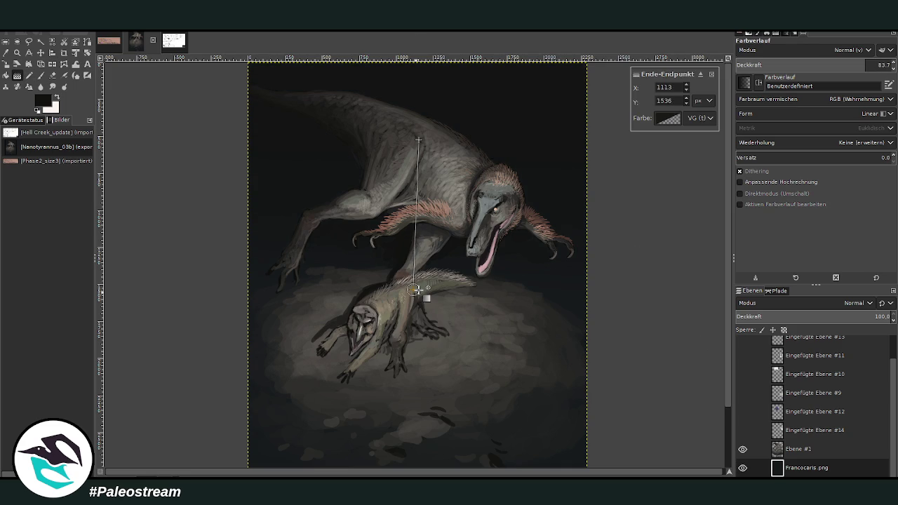
key(Return)
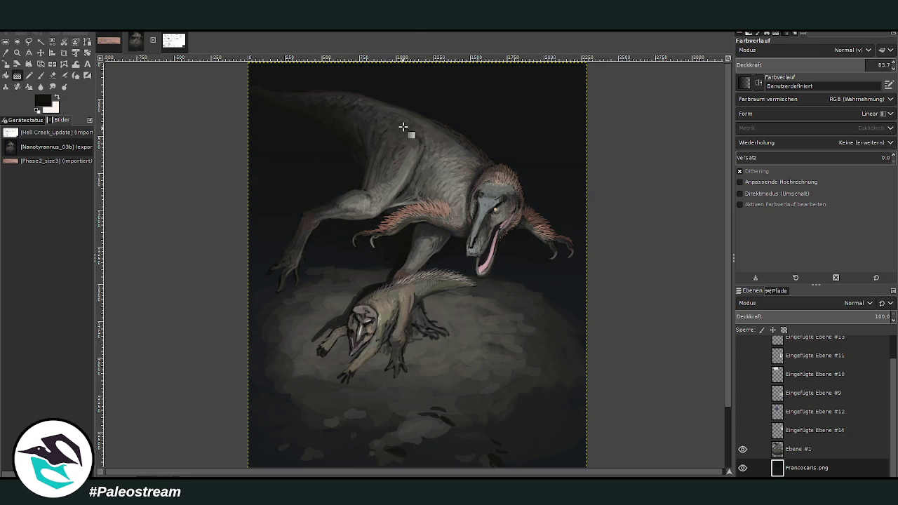
drag(413, 80, 407, 309)
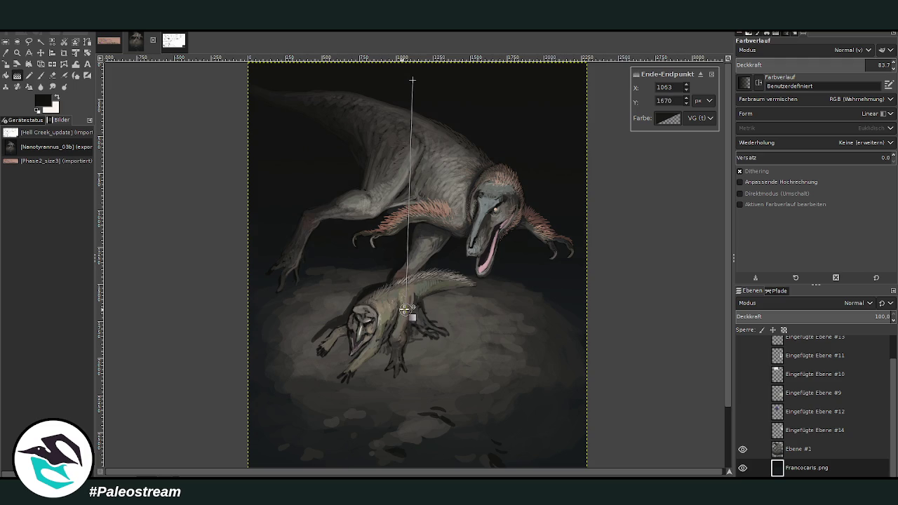
key(Return)
scroll(406, 307, down, 1)
scroll(401, 305, down, 1)
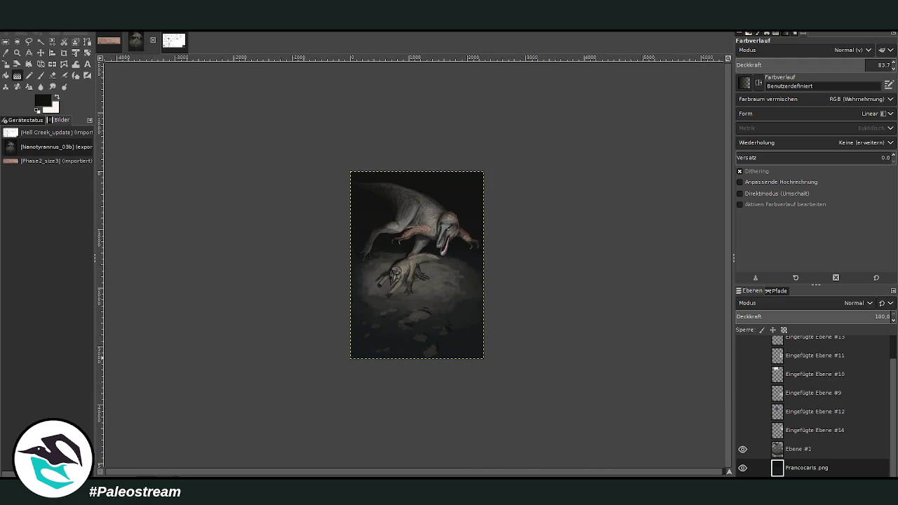
Zoom into the prey and ground, and make Ebene #1 the active layer for the brush
click(17, 53)
mouse_move(349, 204)
mouse_down()
mouse_move(386, 218)
mouse_move(484, 384)
mouse_up()
drag(305, 148, 537, 436)
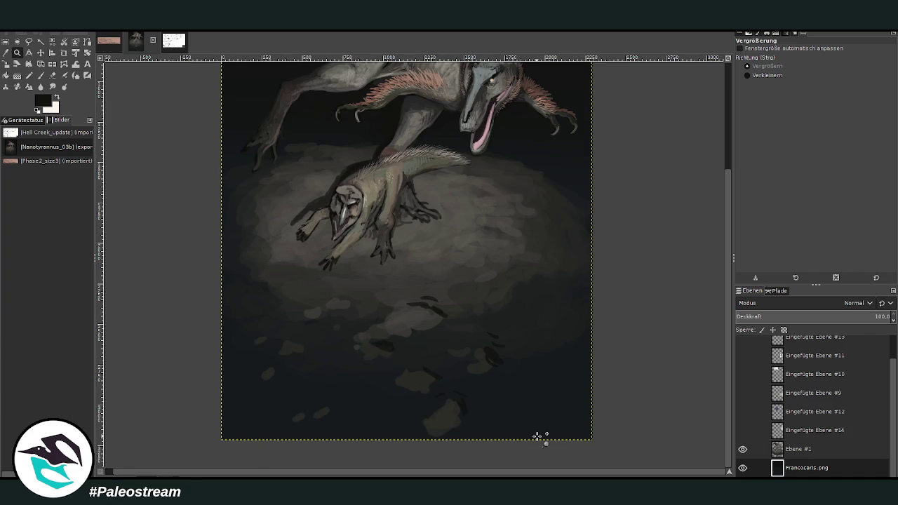
key(p)
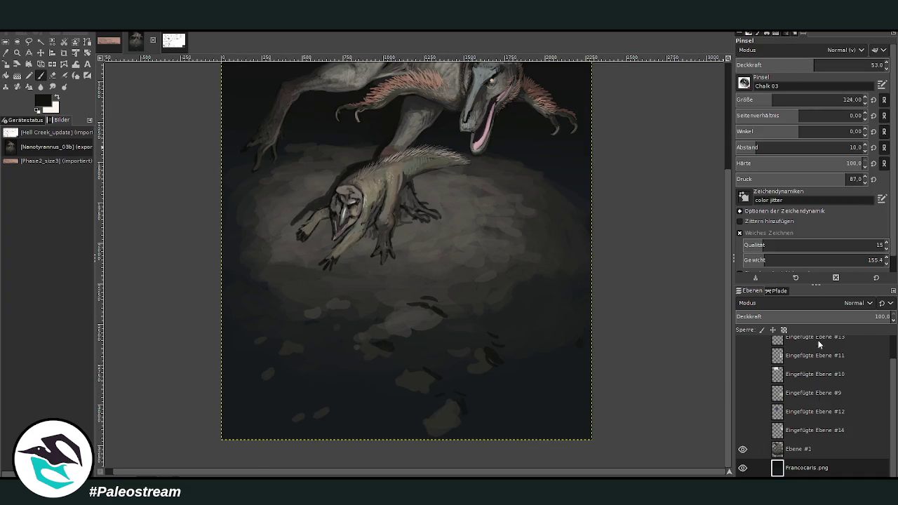
click(797, 449)
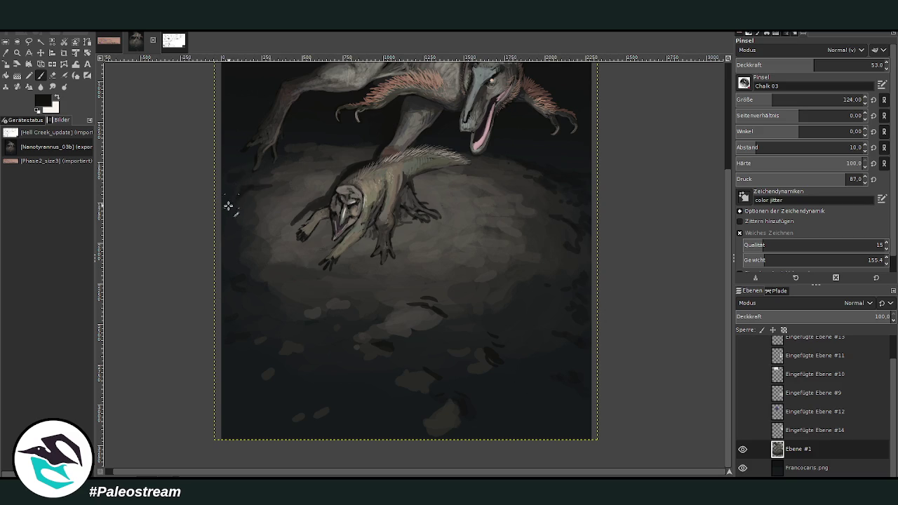
click(804, 466)
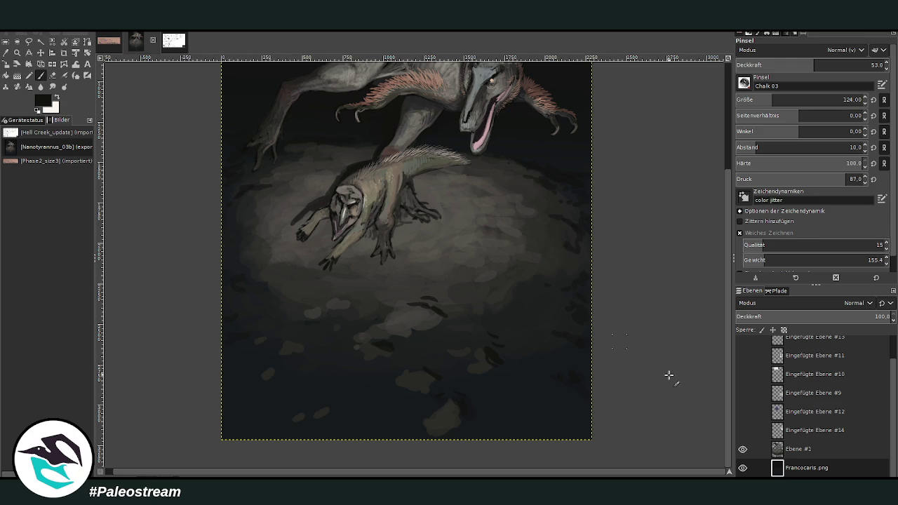
click(798, 449)
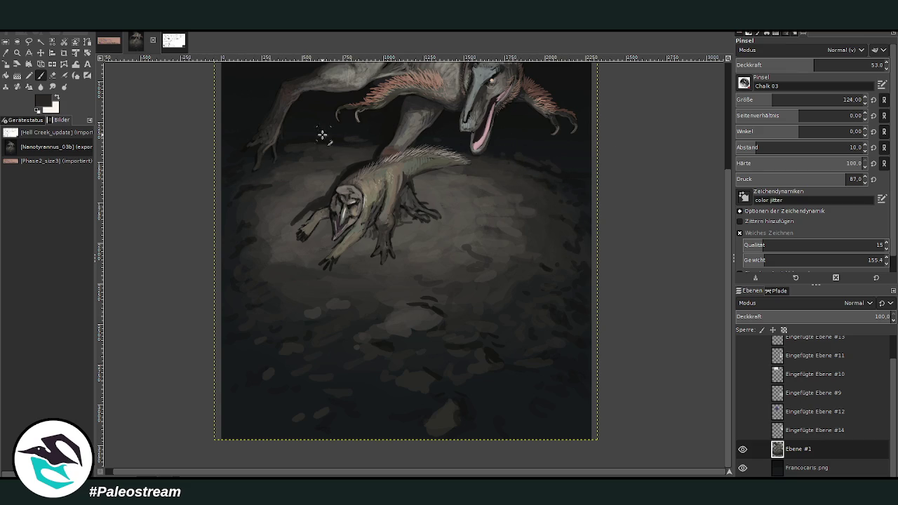
Dab a light tan tone onto the prey's legs, then overpaint with darker grey-brown
ctrl+click(417, 196)
ctrl+click(470, 165)
drag(418, 249, 405, 240)
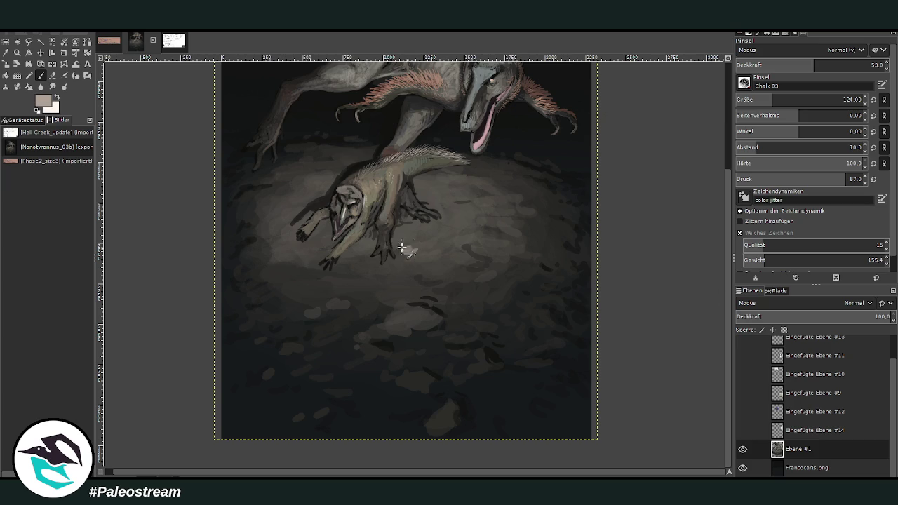
ctrl+click(702, 267)
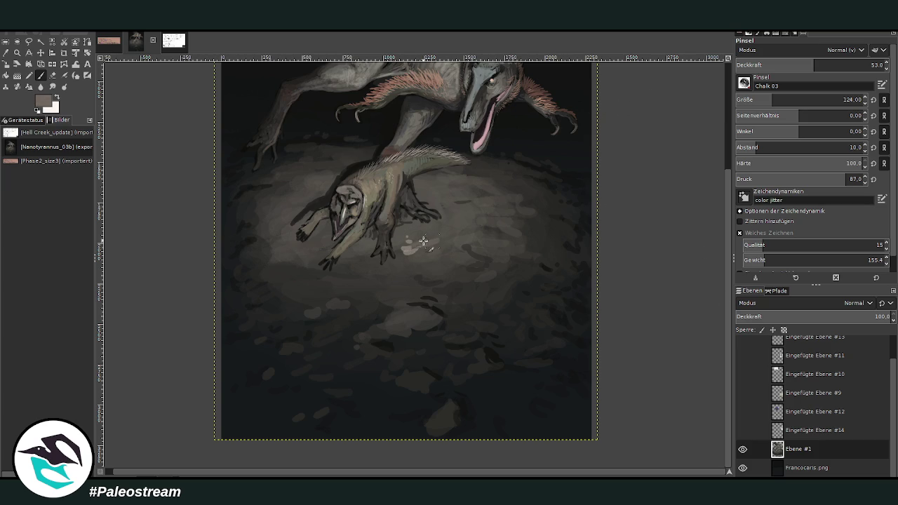
drag(405, 222, 401, 260)
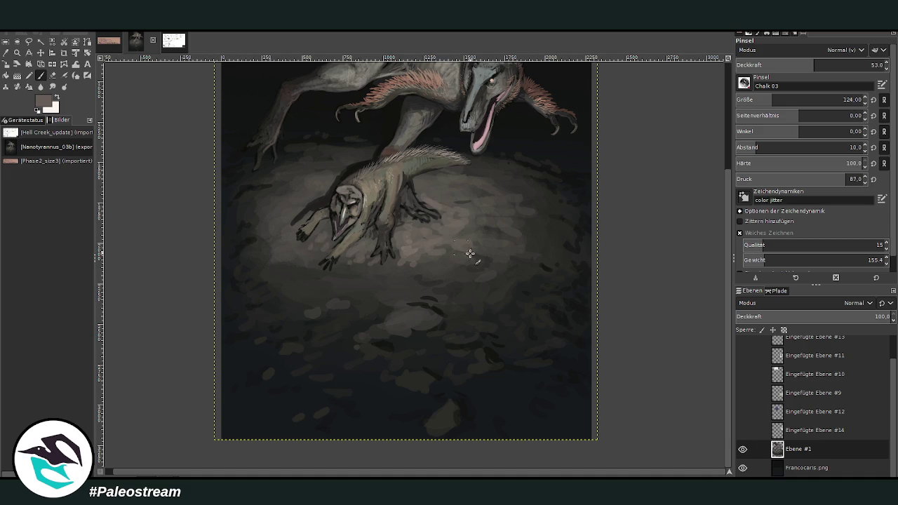
Zoom so the whole painting fills the view and add a new layer above Ebene #1
scroll(463, 215, down, 1)
scroll(463, 214, down, 1)
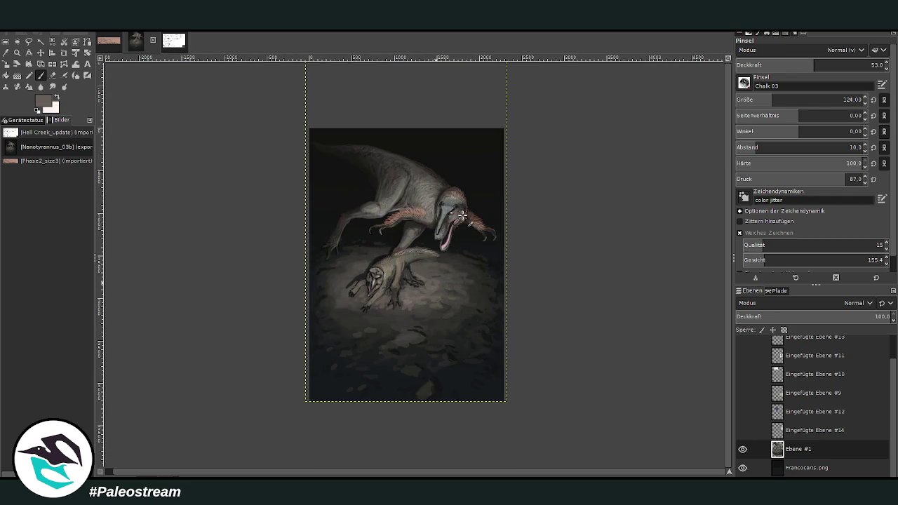
click(17, 52)
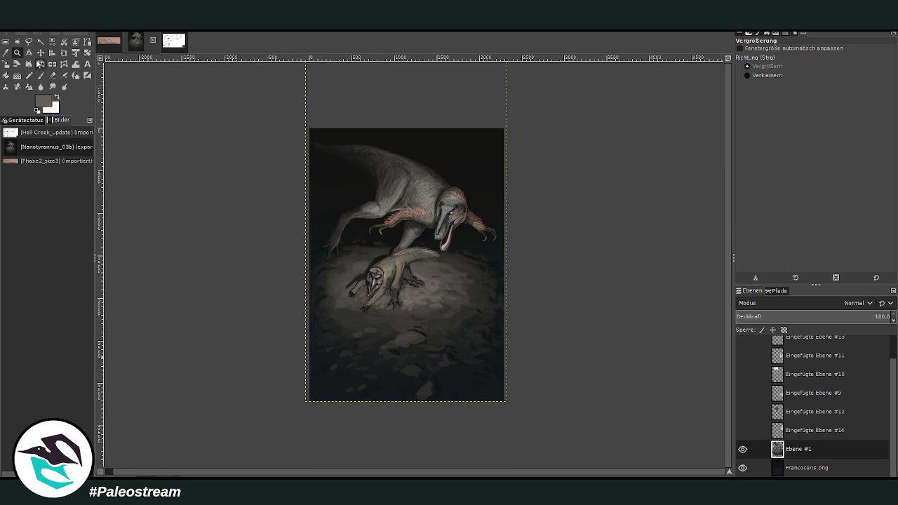
drag(303, 99, 514, 393)
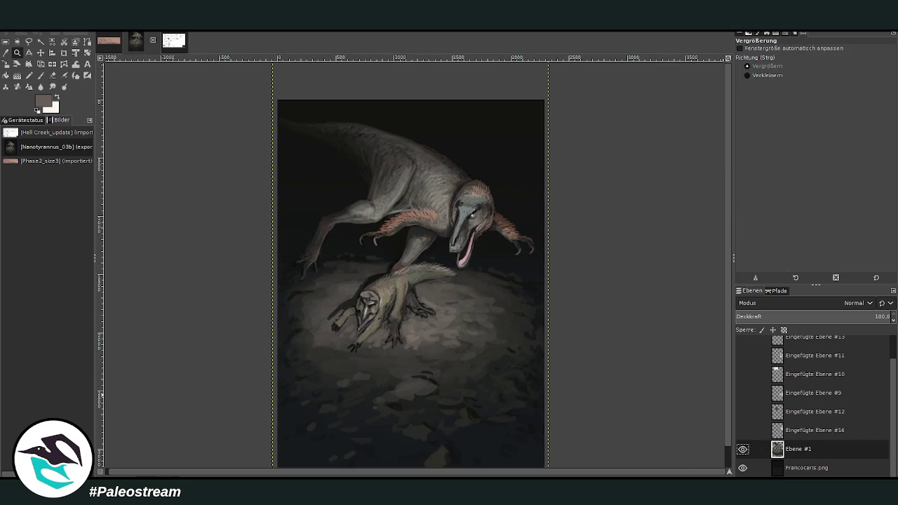
key(shift+ctrl+n)
At opacity 90.5 and size 111, paint a forked pale branch with twigs along the right edge
click(40, 75)
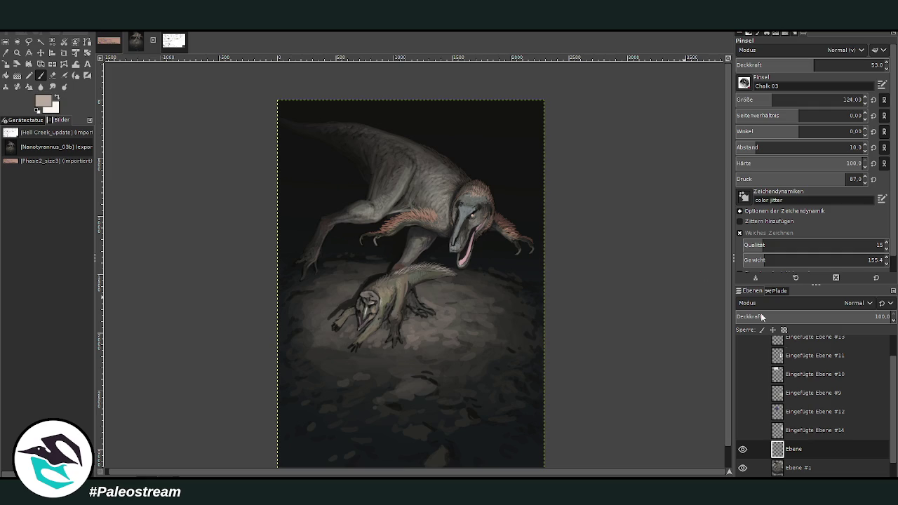
drag(757, 100, 742, 92)
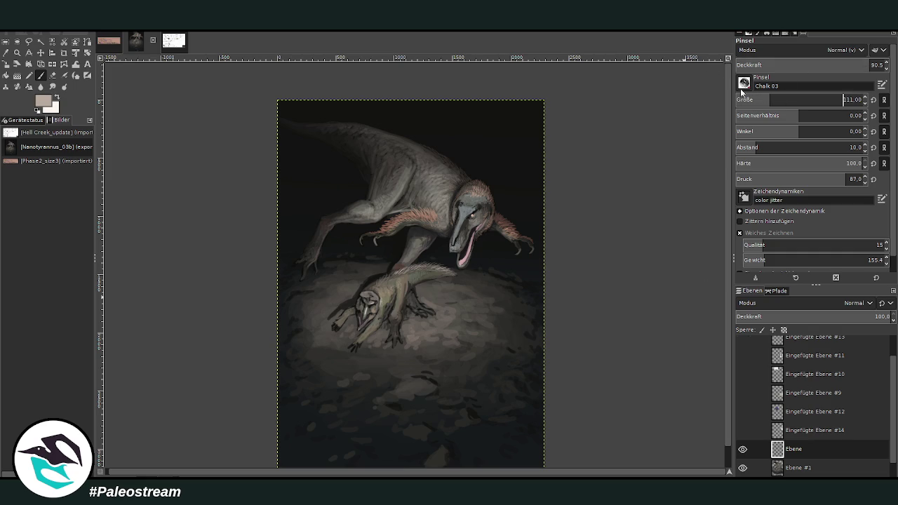
drag(475, 364, 540, 140)
key(ctrl+z)
key(ctrl+z)
key(ctrl+z)
drag(470, 413, 543, 244)
mouse_move(519, 317)
mouse_down()
mouse_move(461, 446)
mouse_move(484, 393)
mouse_up()
drag(507, 346, 555, 316)
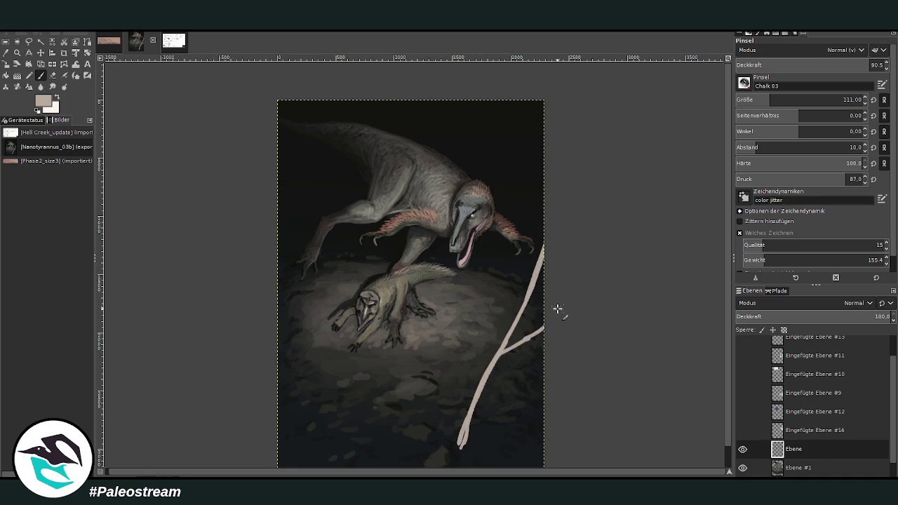
drag(511, 337, 545, 277)
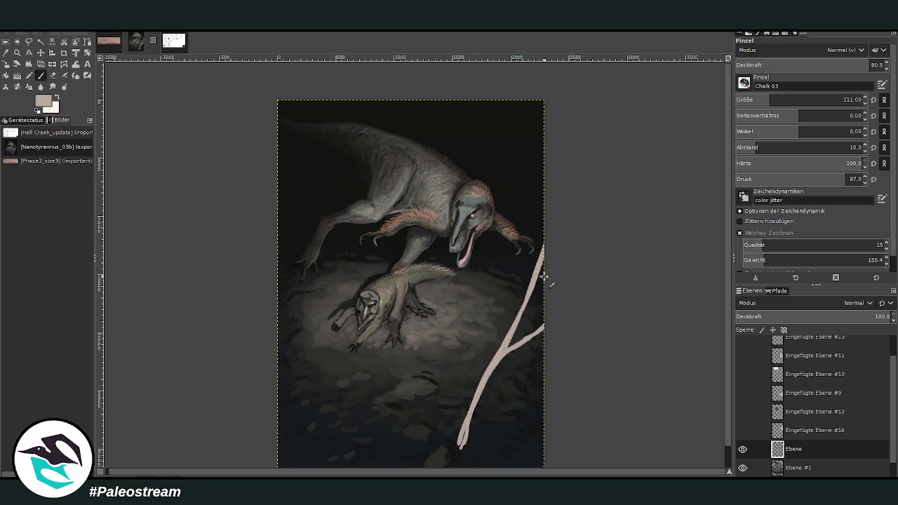
drag(544, 193, 522, 103)
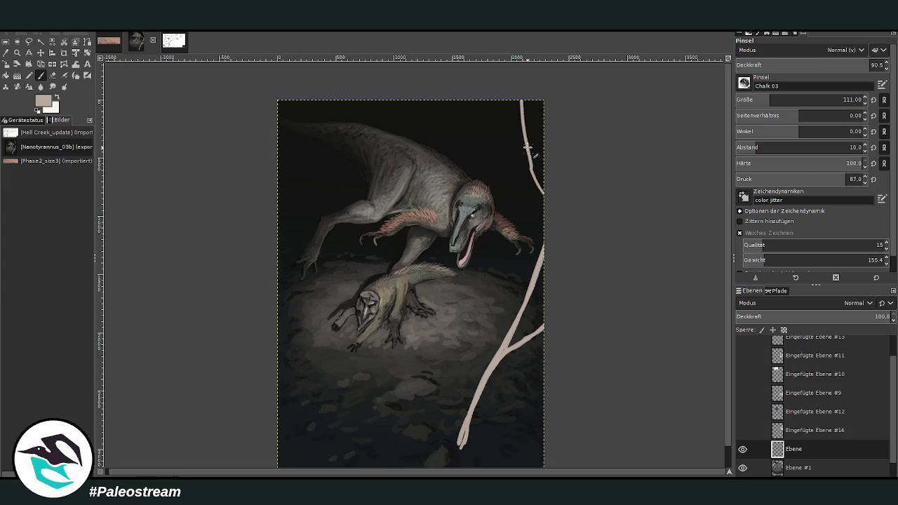
drag(527, 147, 531, 98)
mouse_move(480, 369)
mouse_down()
mouse_move(470, 329)
mouse_move(477, 306)
mouse_up()
drag(472, 412, 514, 391)
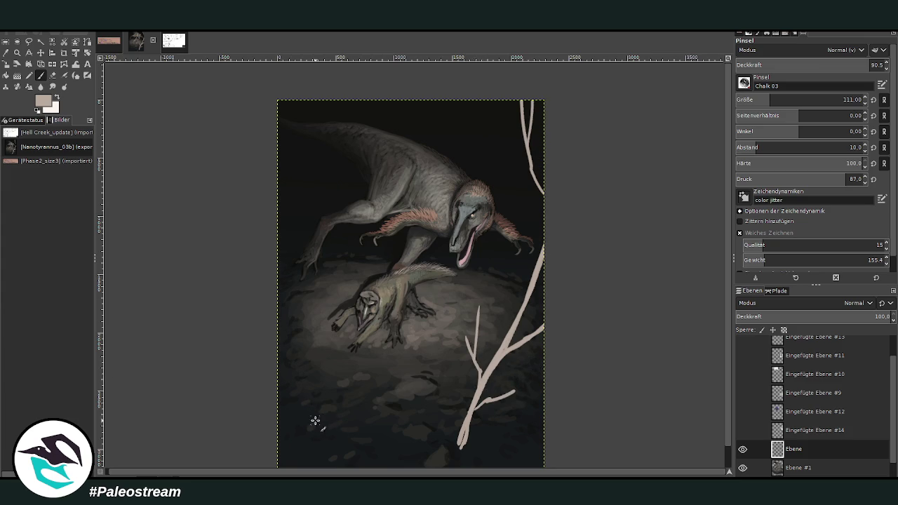
Paint pale branches up the left side at size 76, plus a thin upright twig on the ground
mouse_move(315, 421)
mouse_down()
mouse_move(294, 361)
mouse_move(320, 448)
mouse_move(279, 295)
mouse_move(320, 451)
mouse_up()
scroll(722, 447, down, 1)
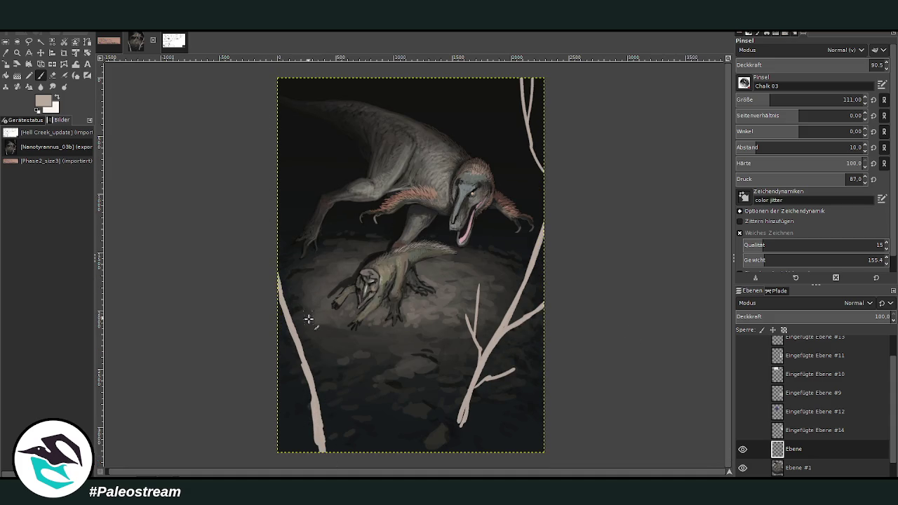
drag(308, 319, 277, 170)
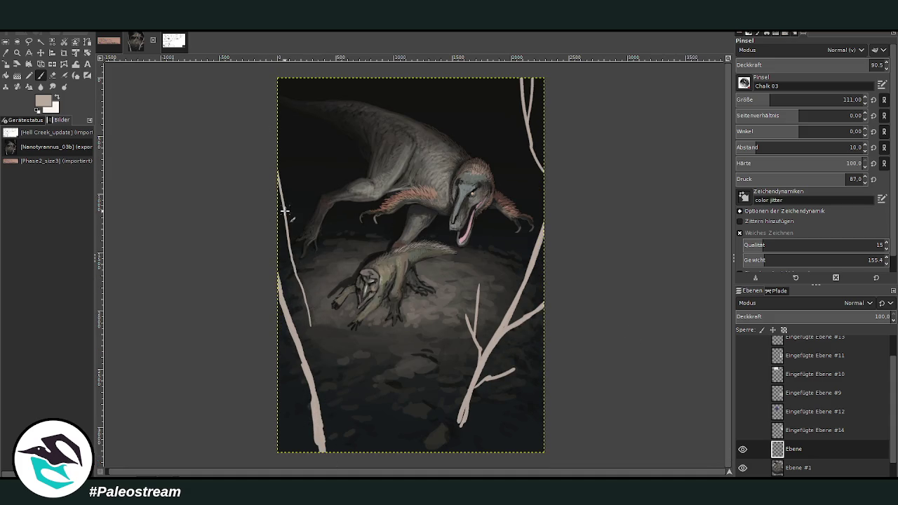
click(847, 100)
mouse_move(293, 79)
mouse_down()
mouse_move(287, 226)
mouse_move(315, 176)
mouse_up()
drag(281, 138, 313, 87)
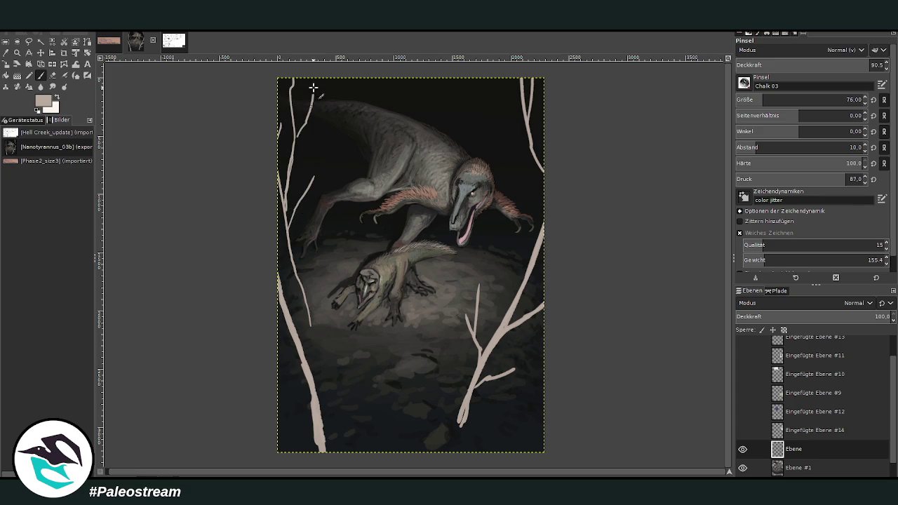
drag(430, 385, 438, 295)
click(763, 99)
Add a new layer above Francocaris.png and paint three thin branches hanging from the top edge
scroll(778, 467, down, 1)
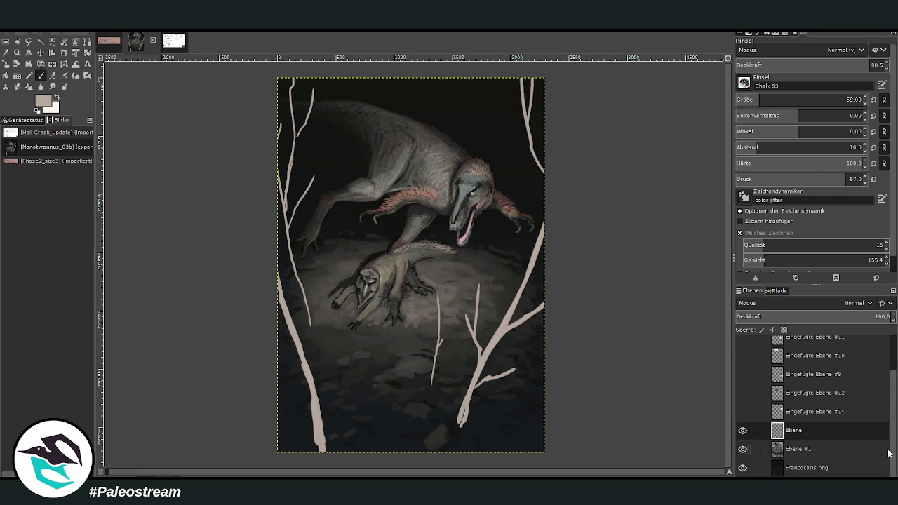
click(787, 468)
key(shift+ctrl+n)
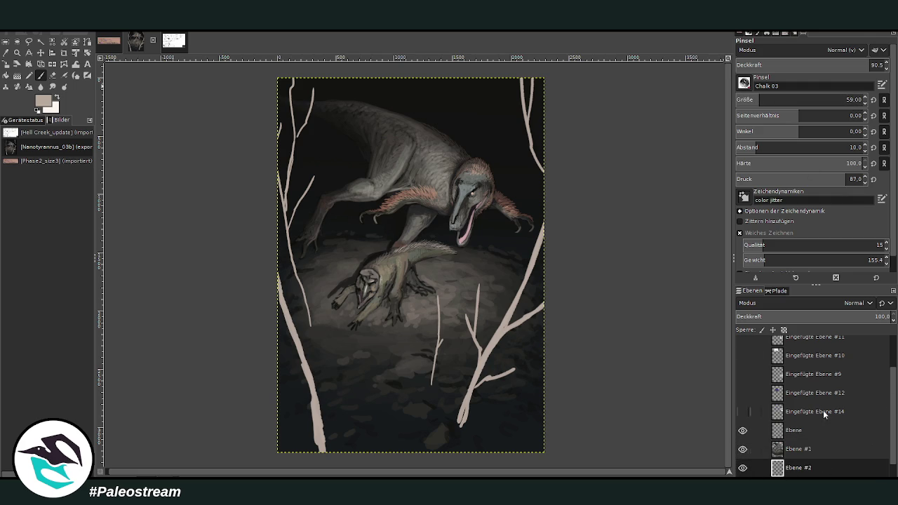
mouse_move(447, 171)
mouse_down()
mouse_move(450, 57)
mouse_move(475, 135)
mouse_up()
drag(392, 85, 394, 101)
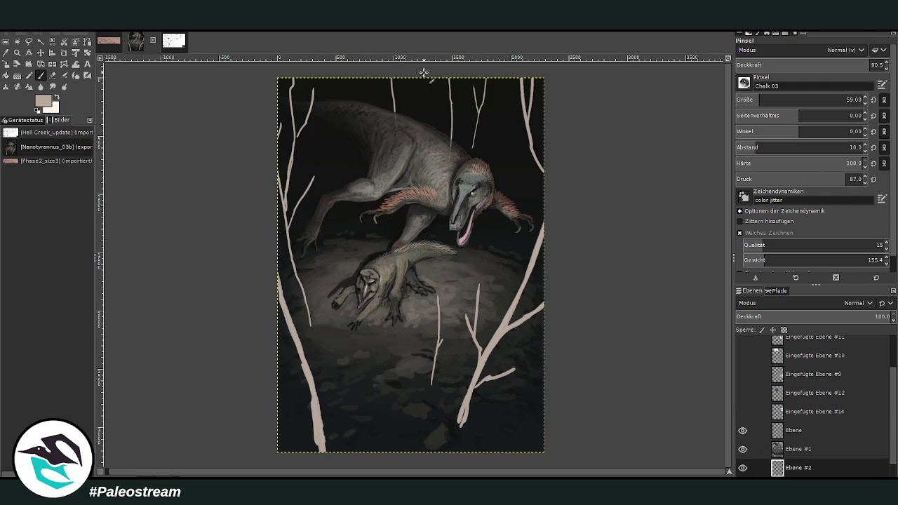
drag(424, 73, 412, 102)
Try green leaf dabs on layer Ebene at brush size 116, then undo them
drag(772, 99, 793, 99)
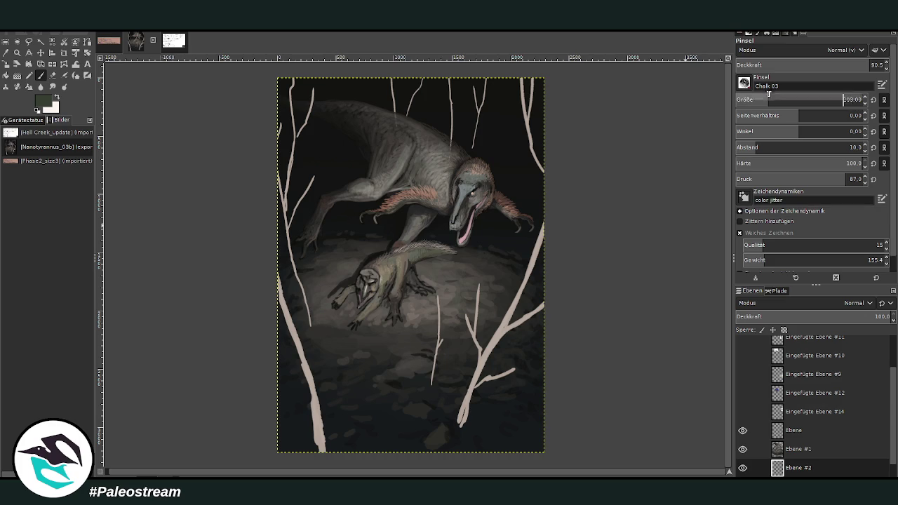
drag(863, 65, 865, 64)
click(791, 424)
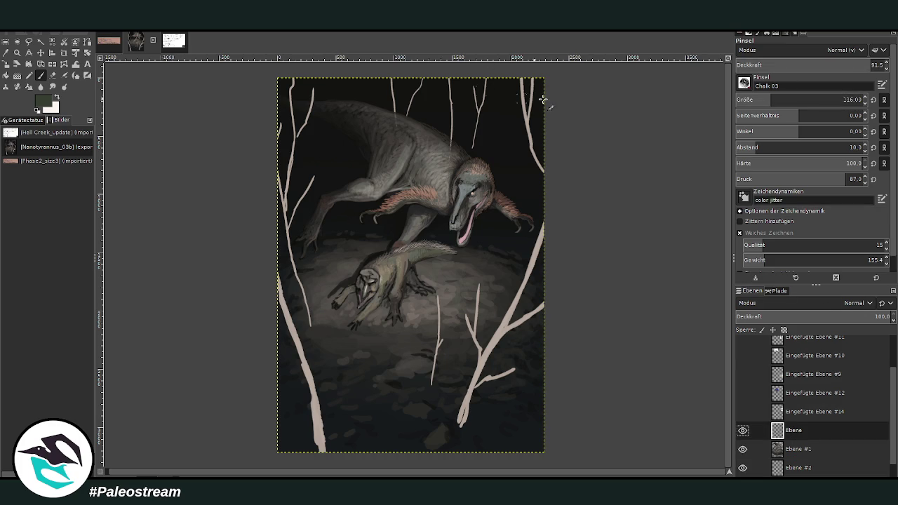
mouse_move(520, 142)
mouse_down()
mouse_move(512, 151)
mouse_move(509, 137)
mouse_move(537, 133)
mouse_move(519, 117)
mouse_up()
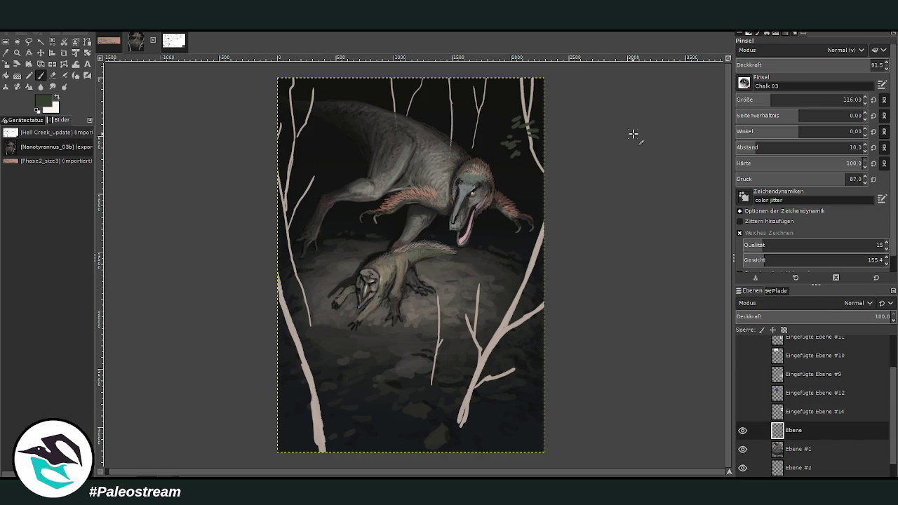
key(ctrl+z)
key(ctrl+z)
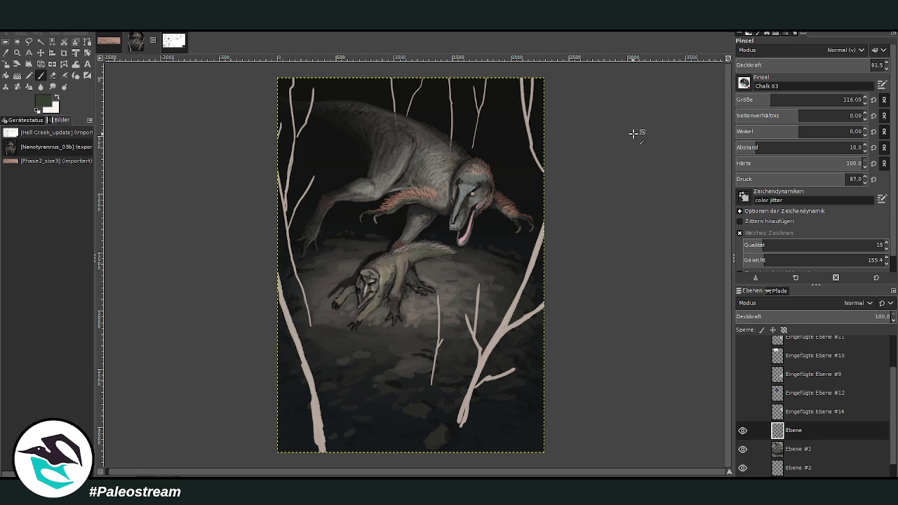
key(o)
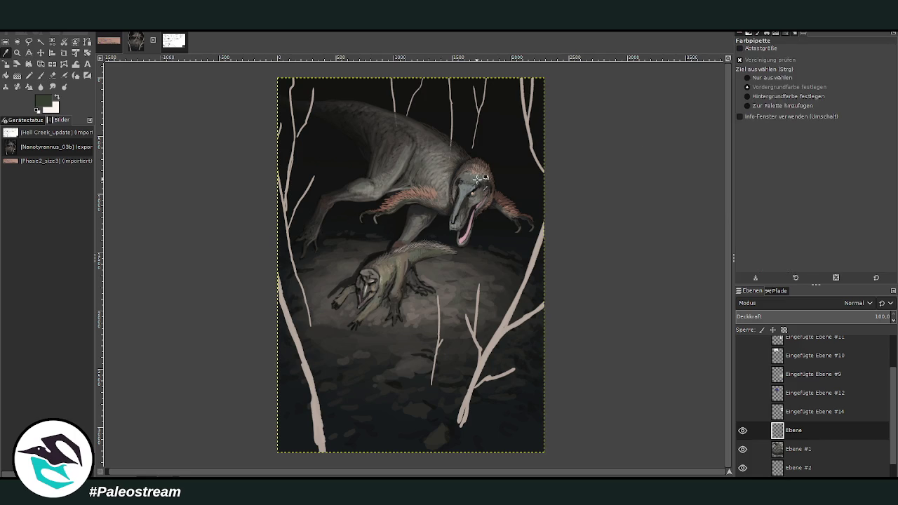
Set up a black Darken Only brush at about 56 opacity, checking layer Ebene #2
click(505, 359)
click(19, 76)
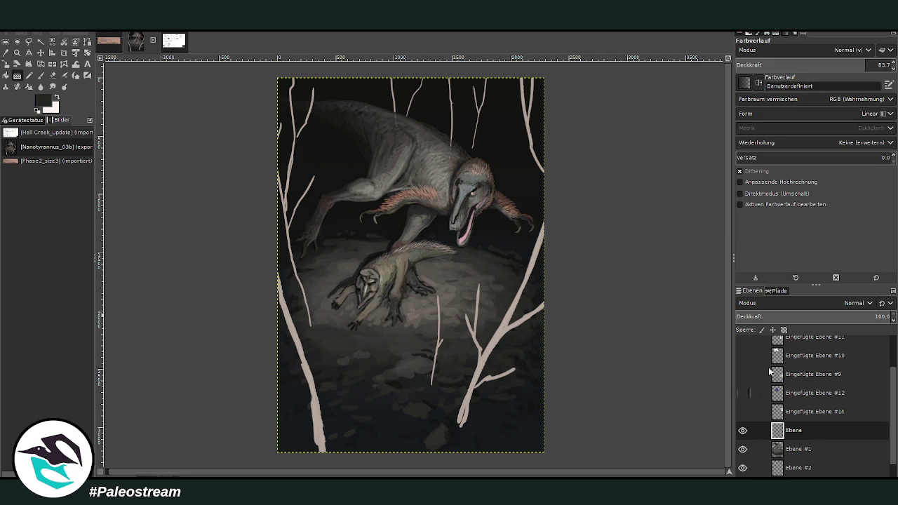
click(40, 76)
scroll(772, 51, down, 5)
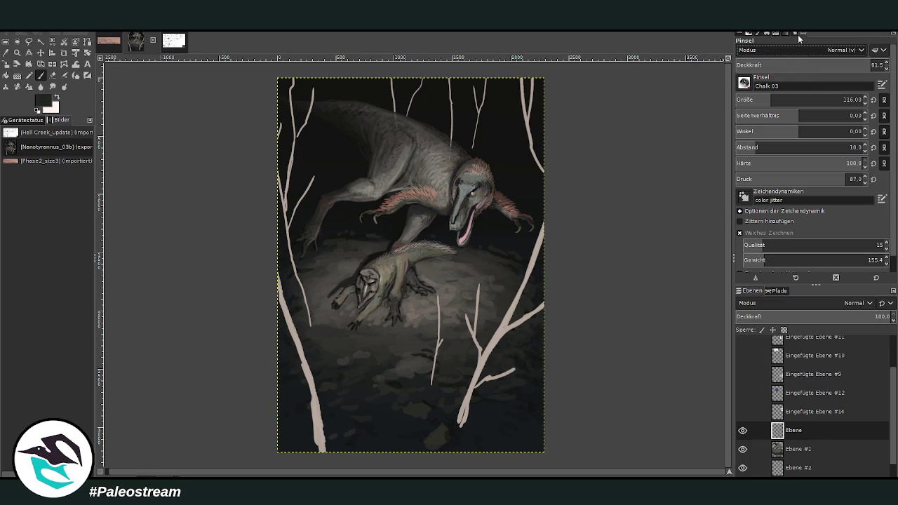
click(844, 98)
click(827, 65)
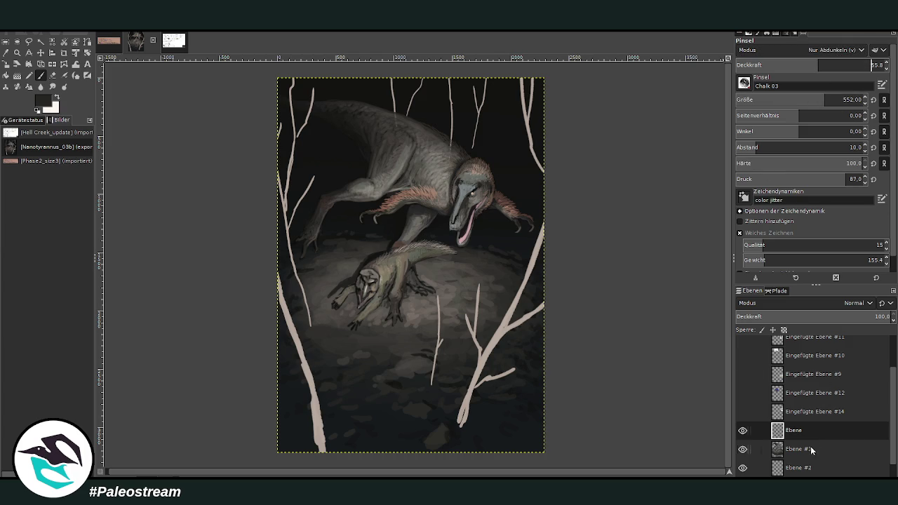
scroll(891, 436, down, 1)
click(792, 448)
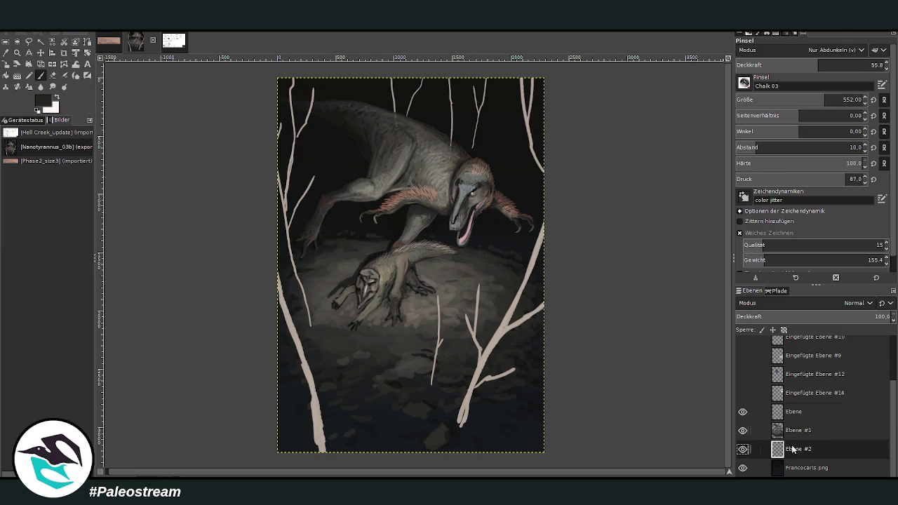
click(742, 449)
click(743, 449)
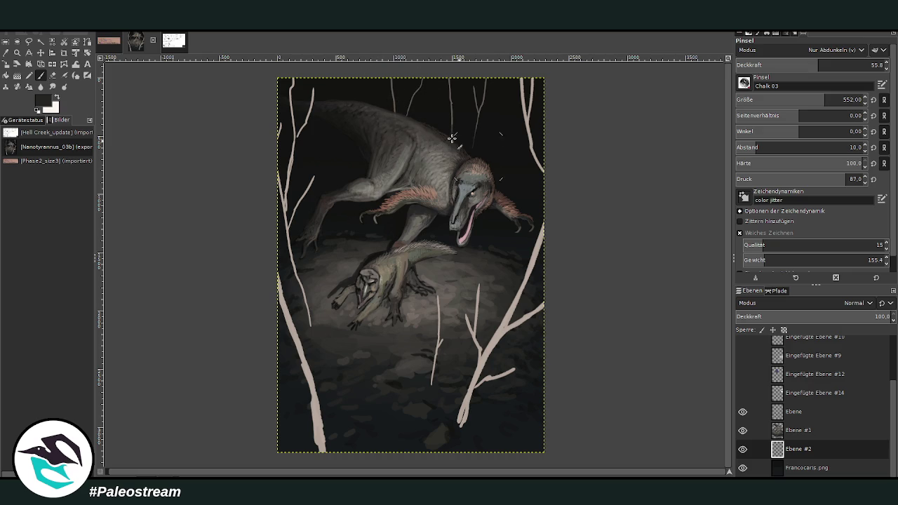
On layer Ebene, darken the pale right-hand branch and the lower-left trunk
click(779, 407)
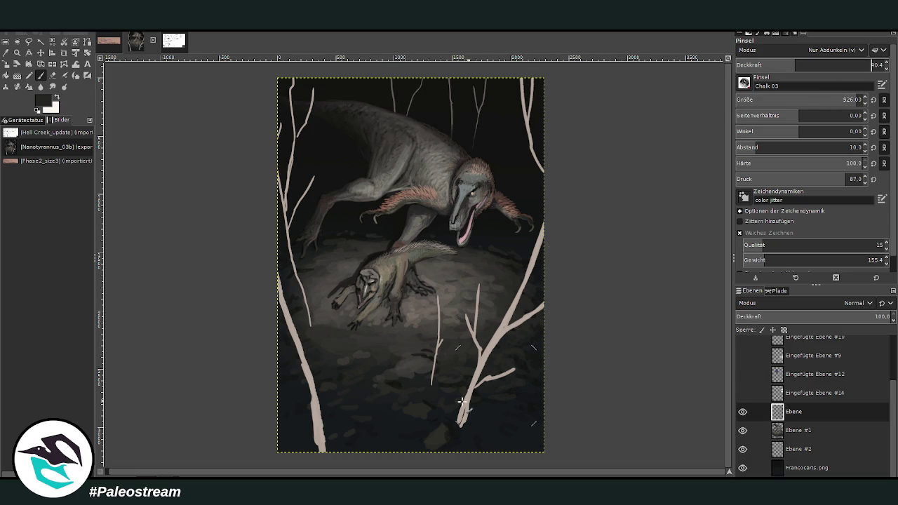
mouse_move(461, 401)
mouse_down()
mouse_move(482, 414)
mouse_move(461, 411)
mouse_move(435, 372)
mouse_move(446, 428)
mouse_move(492, 373)
mouse_move(469, 424)
mouse_up()
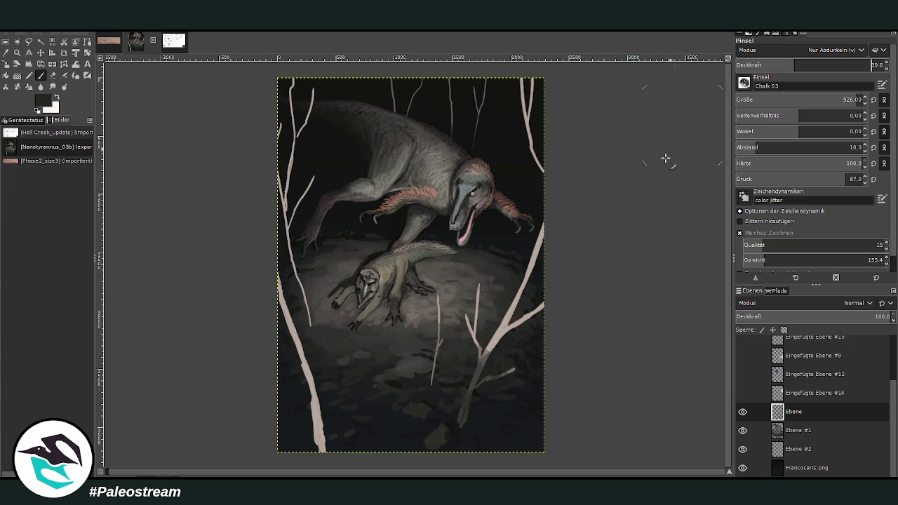
mouse_move(540, 302)
mouse_down()
mouse_move(477, 379)
mouse_move(526, 280)
mouse_up()
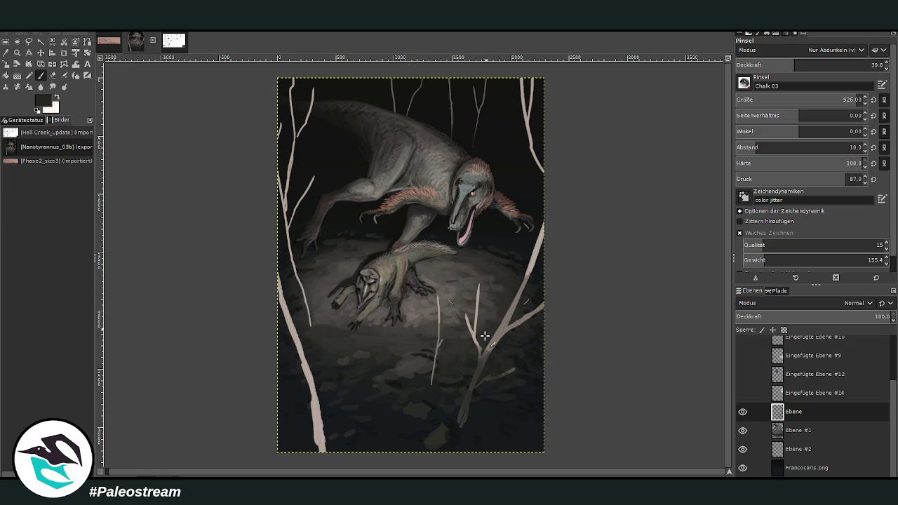
mouse_move(485, 336)
mouse_down()
mouse_move(494, 435)
mouse_move(517, 381)
mouse_move(452, 426)
mouse_up()
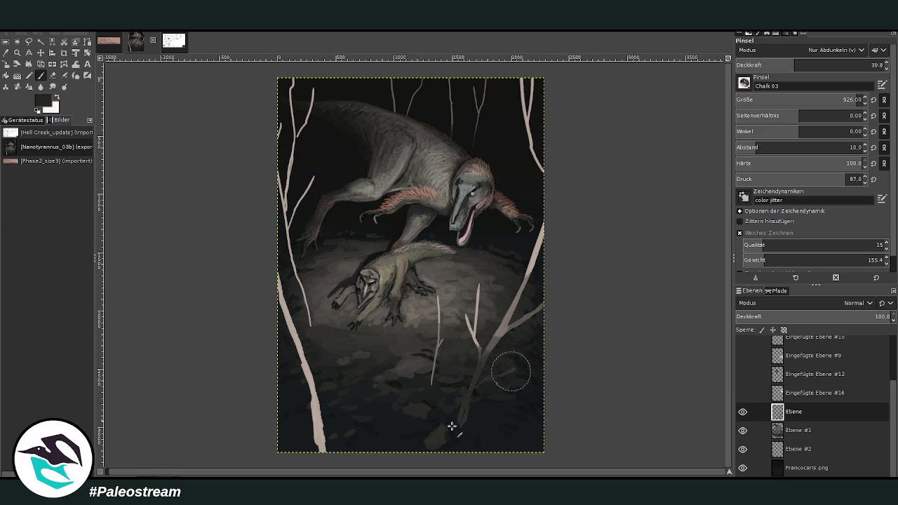
mouse_move(316, 386)
mouse_down()
mouse_move(322, 452)
mouse_move(311, 453)
mouse_up()
drag(302, 414, 313, 423)
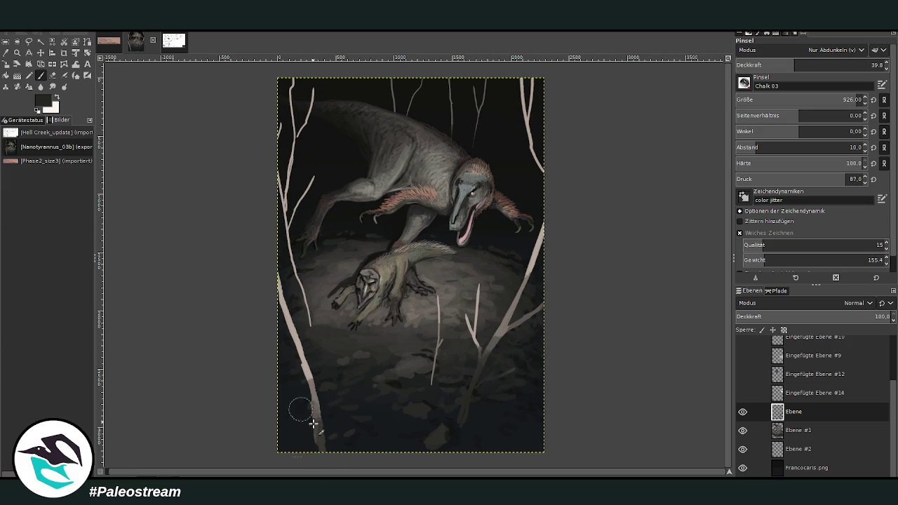
At opacity 24.6, faintly darken the top branches on layer Ebene #2
click(872, 65)
text(17.7)
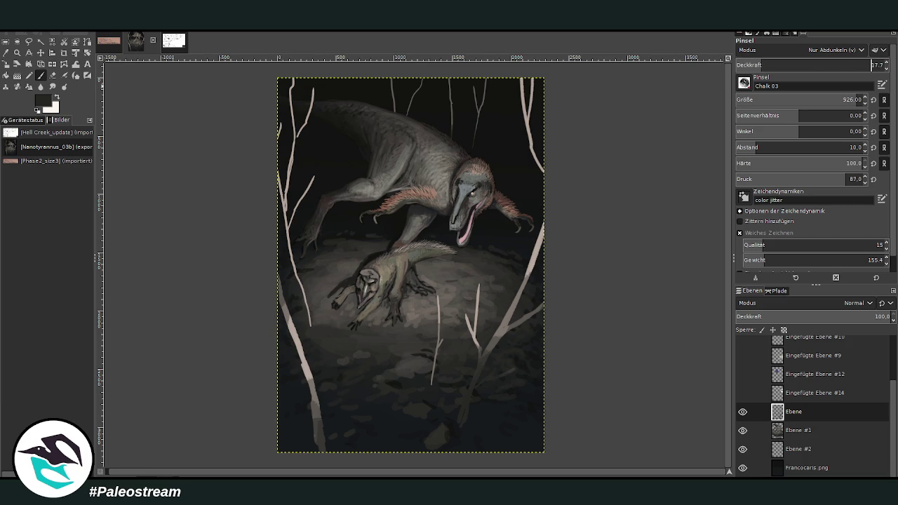
key(Return)
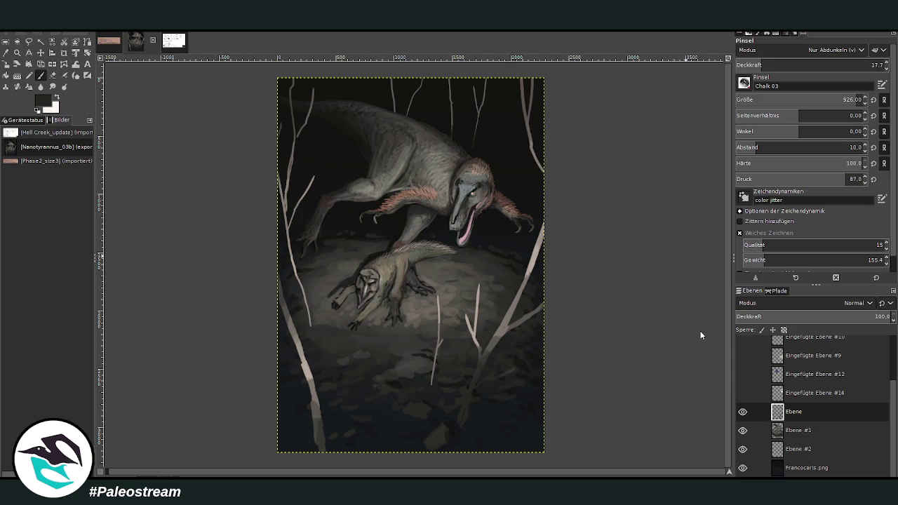
drag(796, 66, 774, 64)
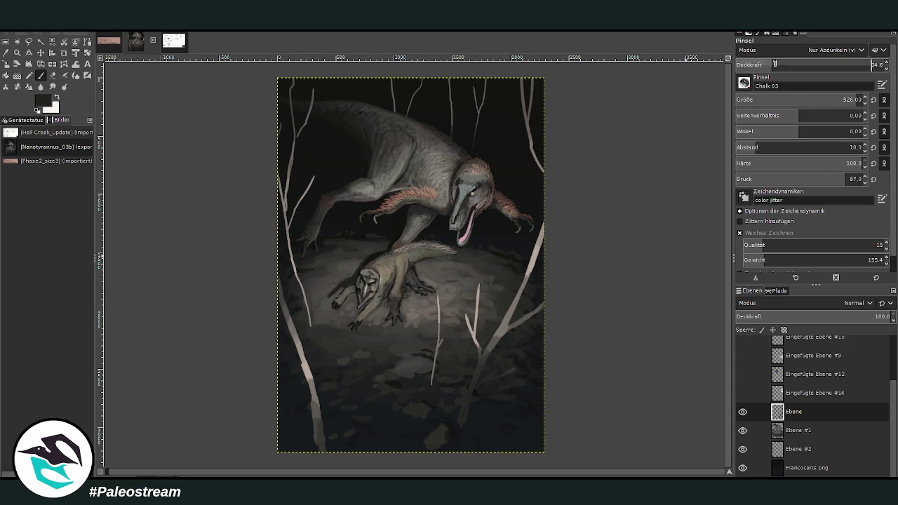
scroll(807, 99, up, 5)
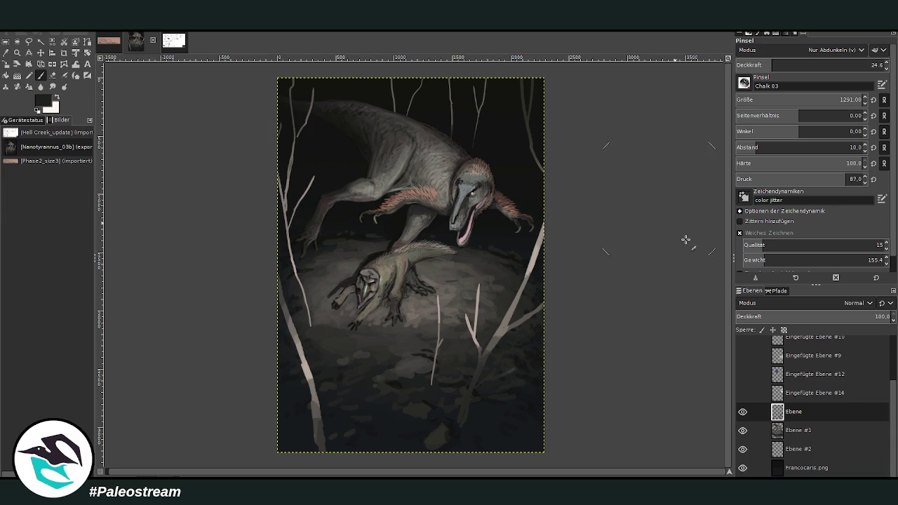
click(799, 449)
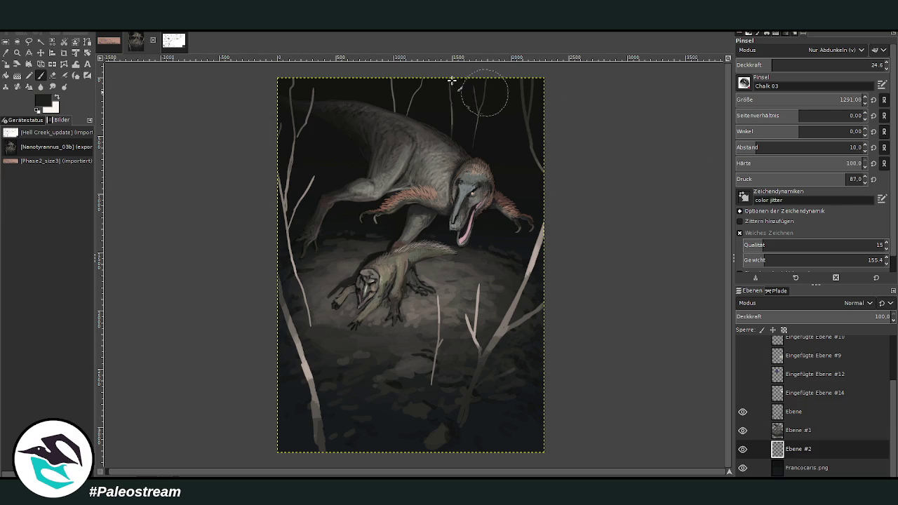
drag(451, 80, 478, 94)
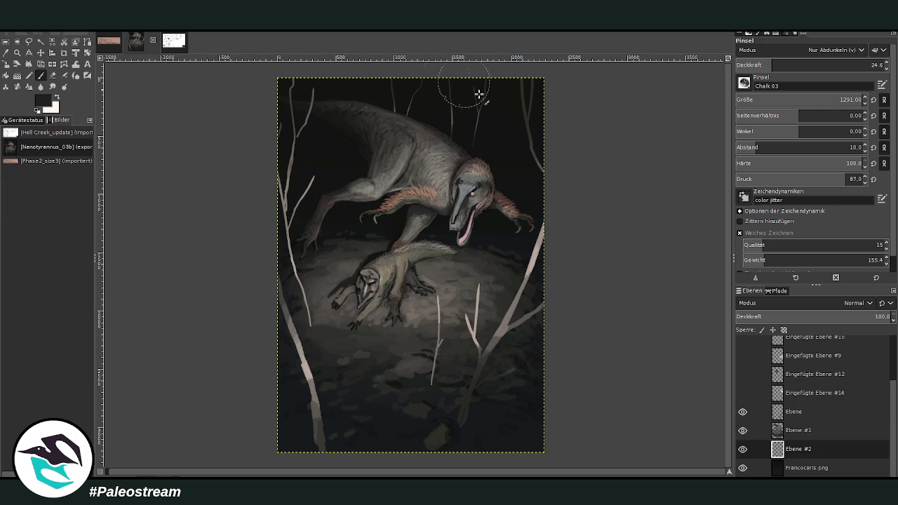
click(796, 412)
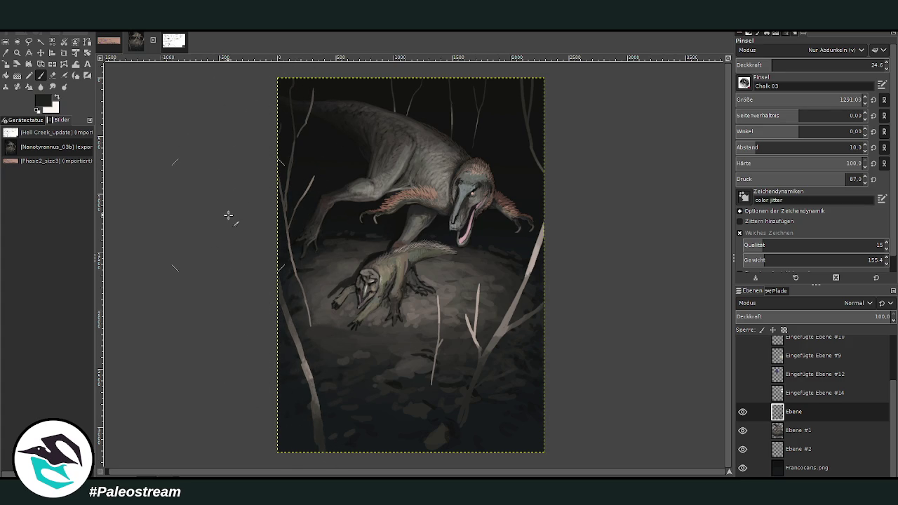
Pick the branches' light beige and set the brush to Normal, opacity 70, size 45
key(minus)
key(minus)
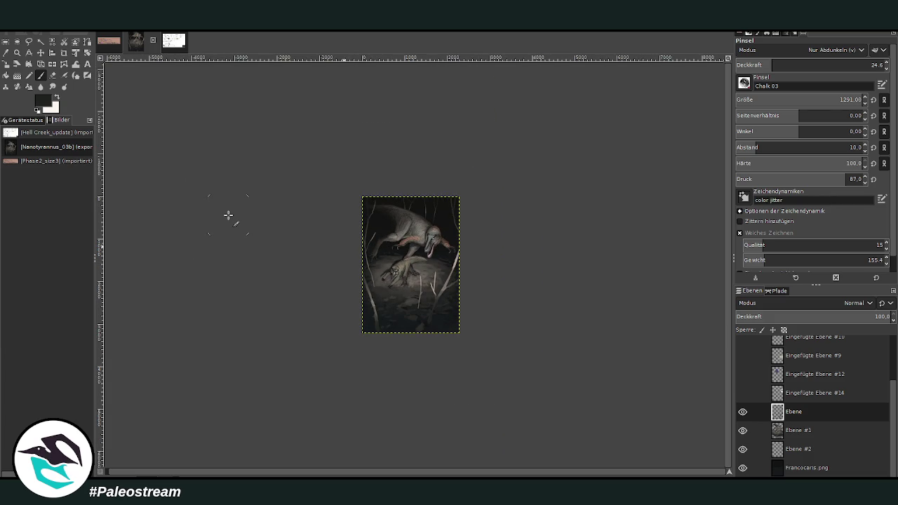
click(17, 52)
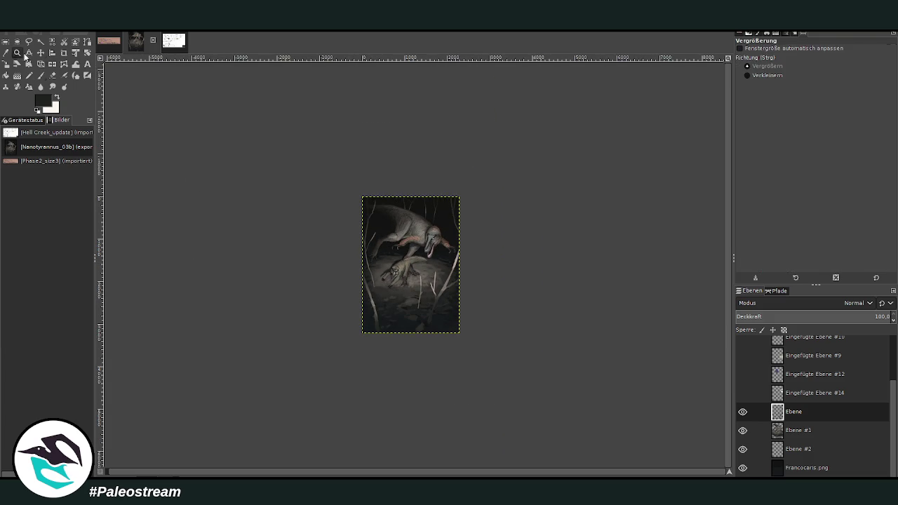
drag(342, 177, 496, 350)
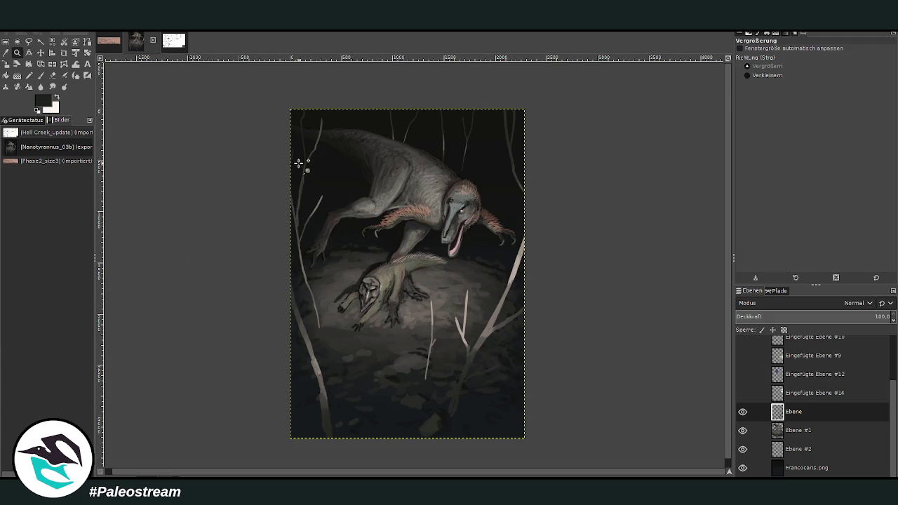
drag(291, 110, 558, 428)
key(o)
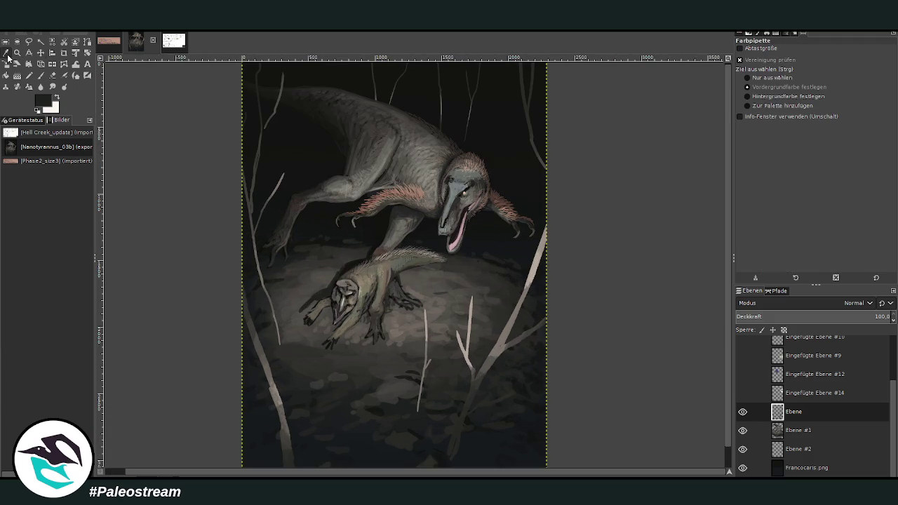
click(537, 268)
click(40, 75)
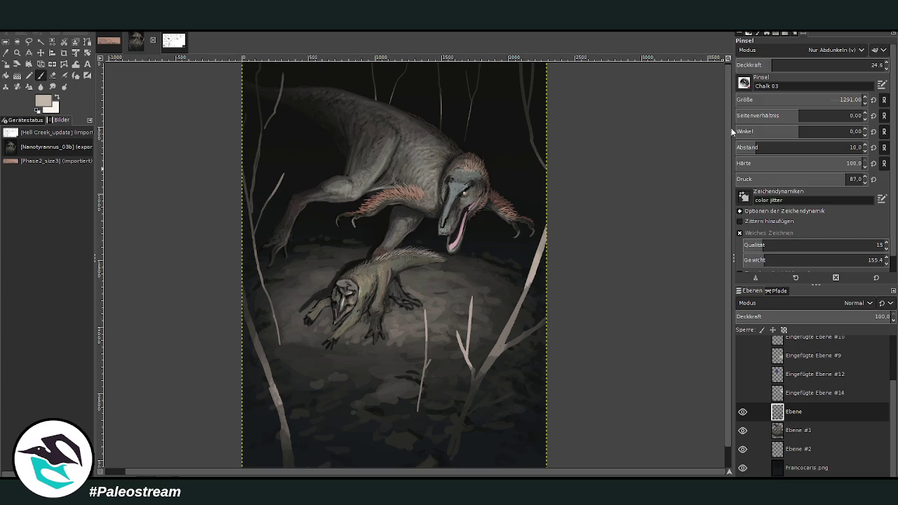
click(835, 50)
click(828, 63)
click(860, 64)
text(70)
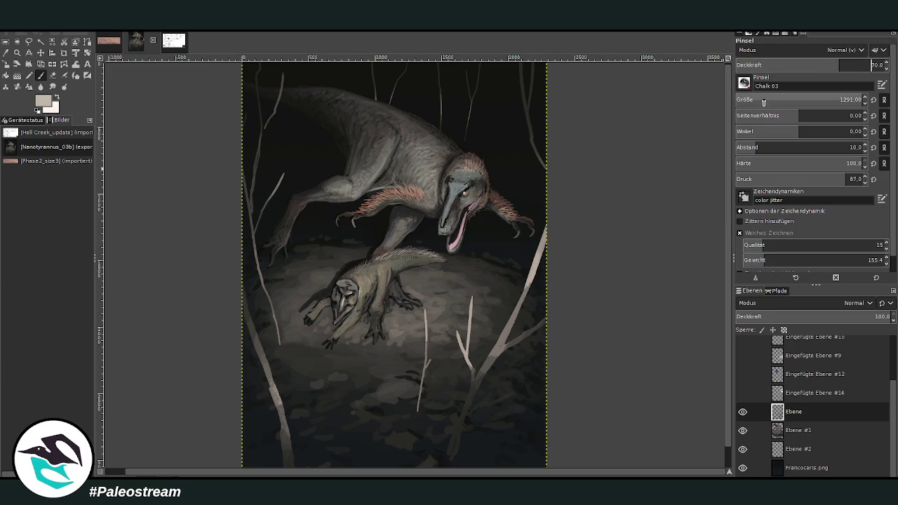
drag(764, 103, 742, 103)
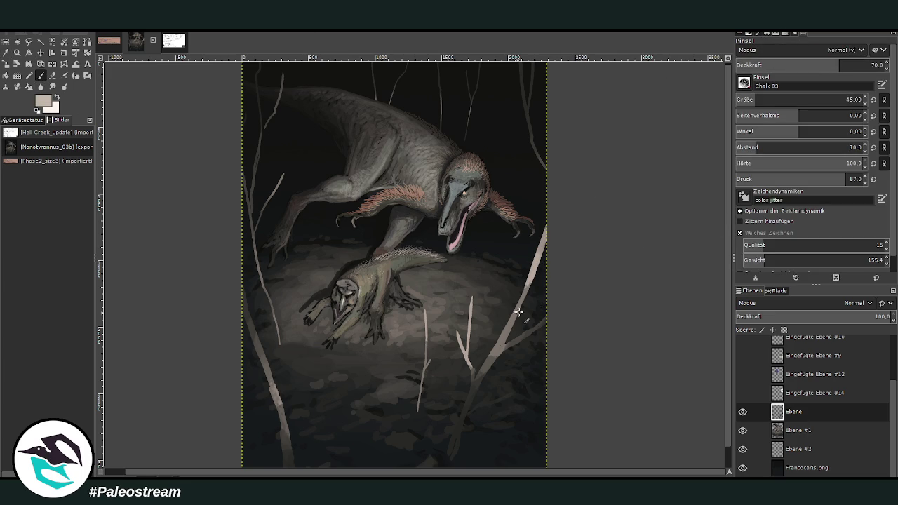
Lighten the right-hand twig and its side branch, using size 74 at opacity 46.4
drag(519, 309, 495, 347)
drag(755, 99, 762, 99)
drag(839, 65, 804, 65)
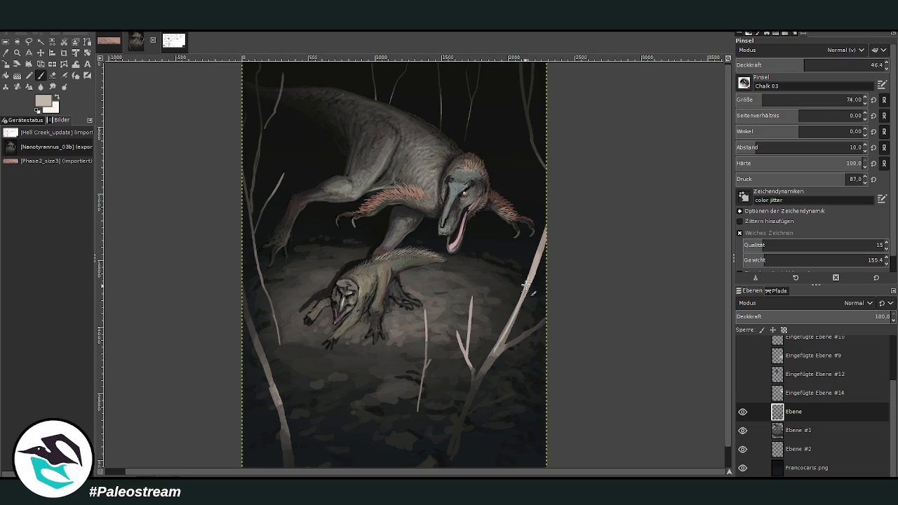
drag(526, 284, 501, 340)
Add thin pale twigs around the small dinosaur and a new layer above Ebene
drag(426, 313, 424, 295)
drag(428, 338, 440, 306)
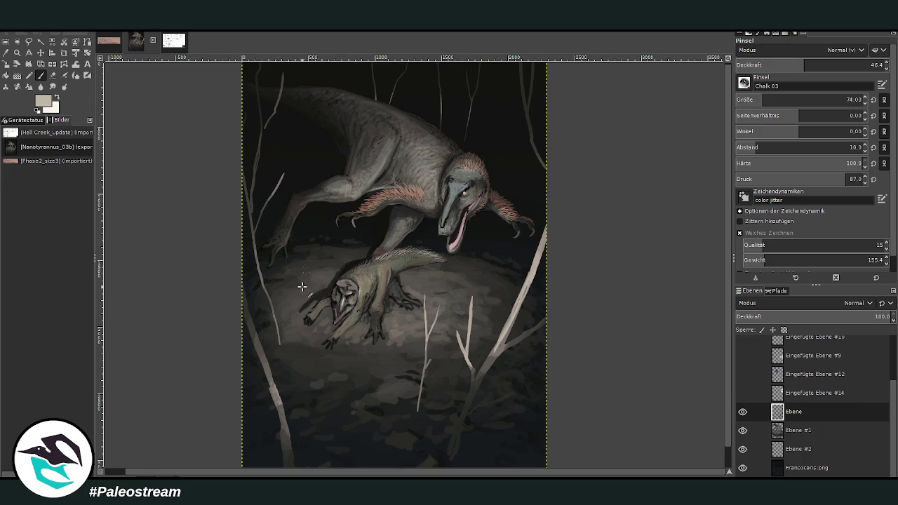
drag(311, 266, 314, 235)
drag(456, 307, 463, 267)
click(815, 476)
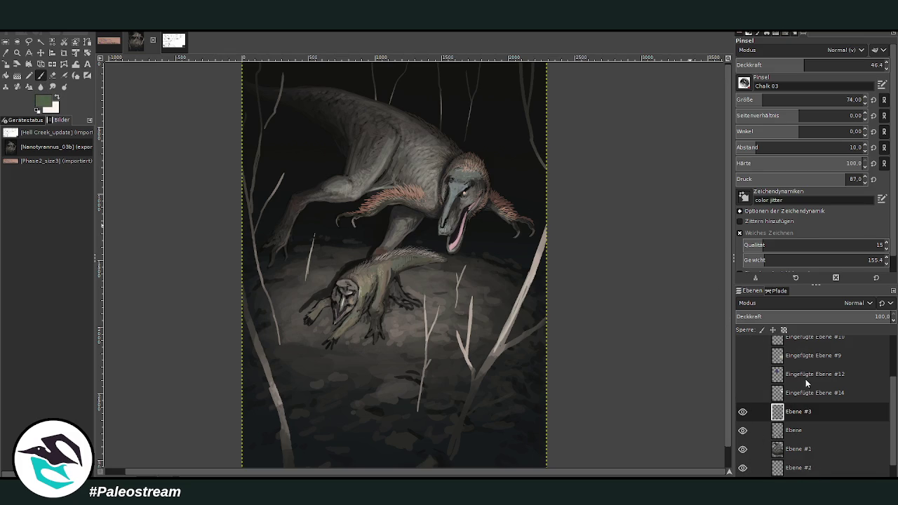
Set the brush to size 194 and opacity 89.3, then paint a pale branch near the right edge
click(842, 99)
click(865, 63)
drag(864, 62, 870, 62)
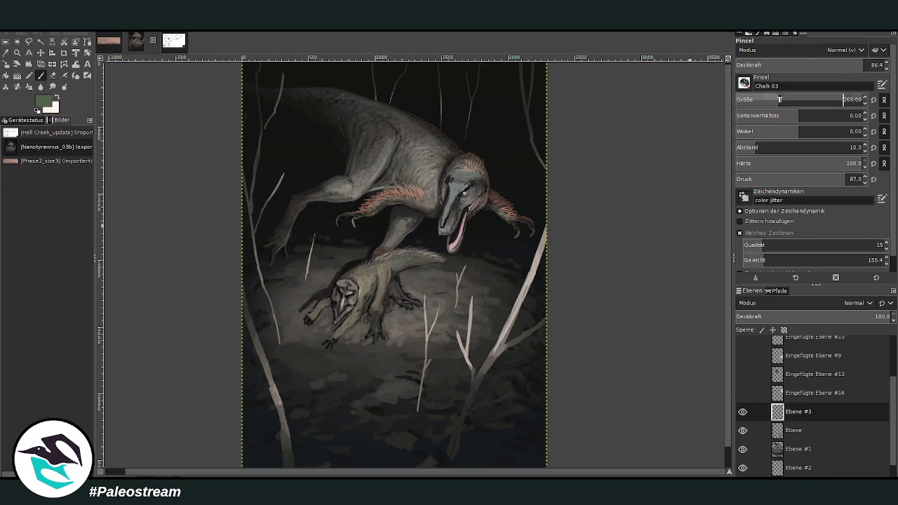
click(842, 99)
mouse_move(545, 149)
mouse_down()
mouse_move(532, 152)
mouse_move(539, 160)
mouse_move(512, 132)
mouse_up()
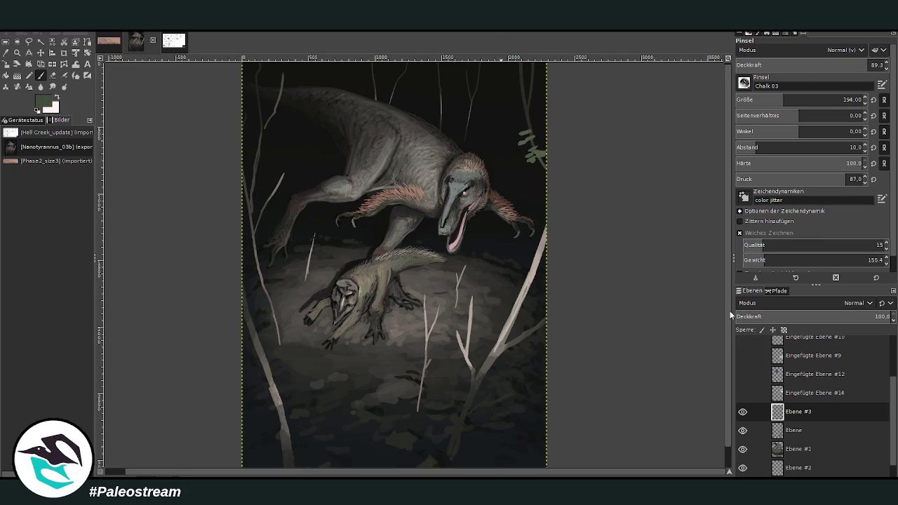
Shrink the brush to 127 and paint green, then dark-green, leaves along the top-right foliage
click(844, 100)
mouse_move(542, 103)
mouse_down()
mouse_move(532, 114)
mouse_move(516, 105)
mouse_up()
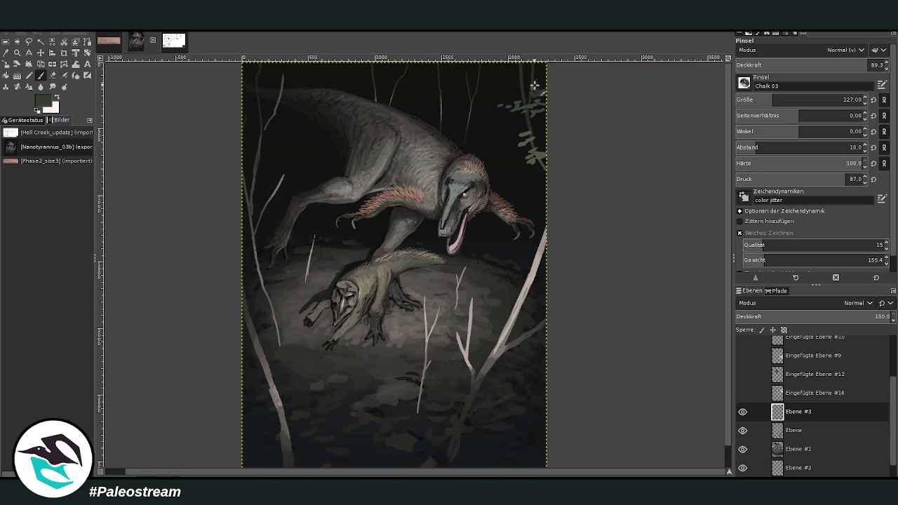
mouse_move(520, 89)
mouse_down()
mouse_move(501, 92)
mouse_move(523, 106)
mouse_move(523, 76)
mouse_up()
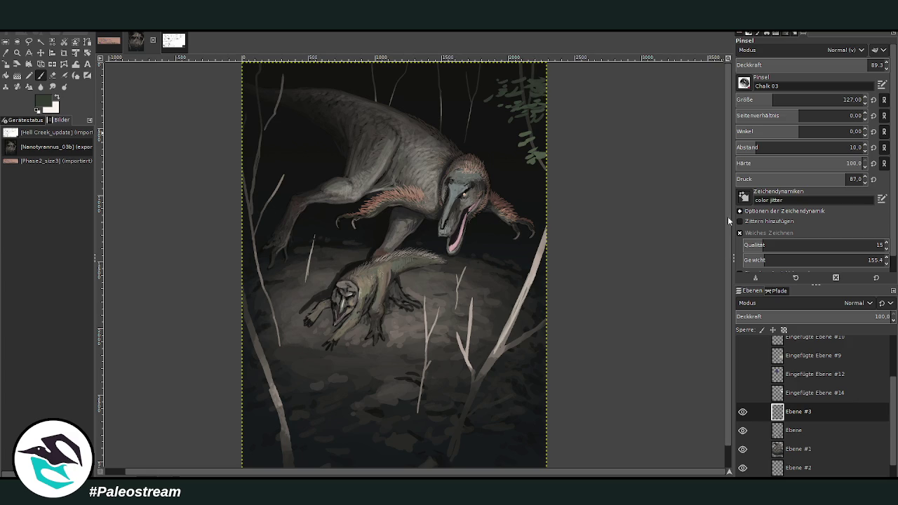
key(d)
mouse_move(541, 85)
mouse_down()
mouse_move(466, 79)
mouse_move(506, 76)
mouse_move(460, 107)
mouse_move(534, 83)
mouse_move(506, 65)
mouse_up()
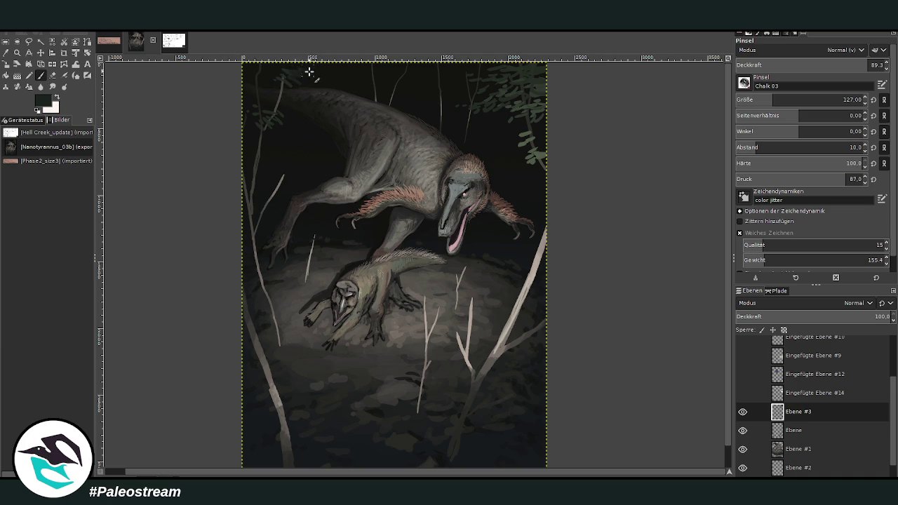
Set the paintbrush size to 87, pan the view, and make Ebene #1 the active layer
click(772, 99)
drag(730, 472, 701, 301)
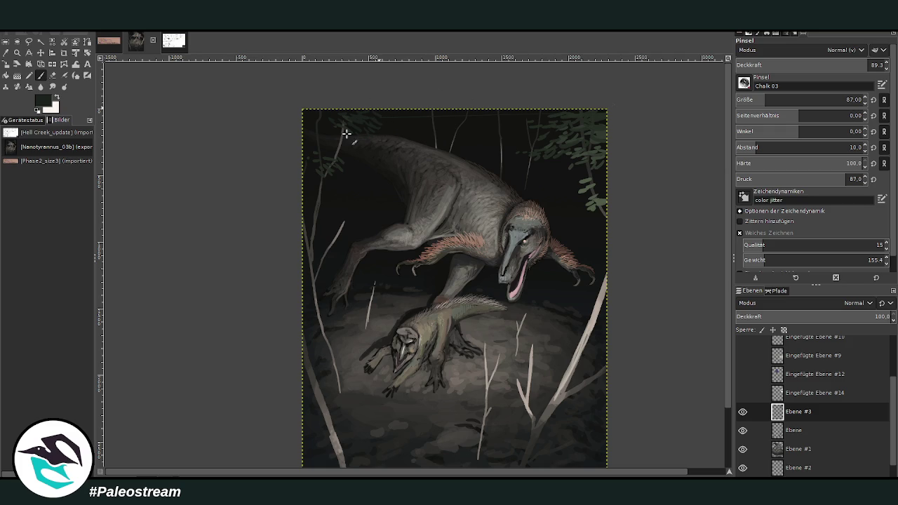
key(z)
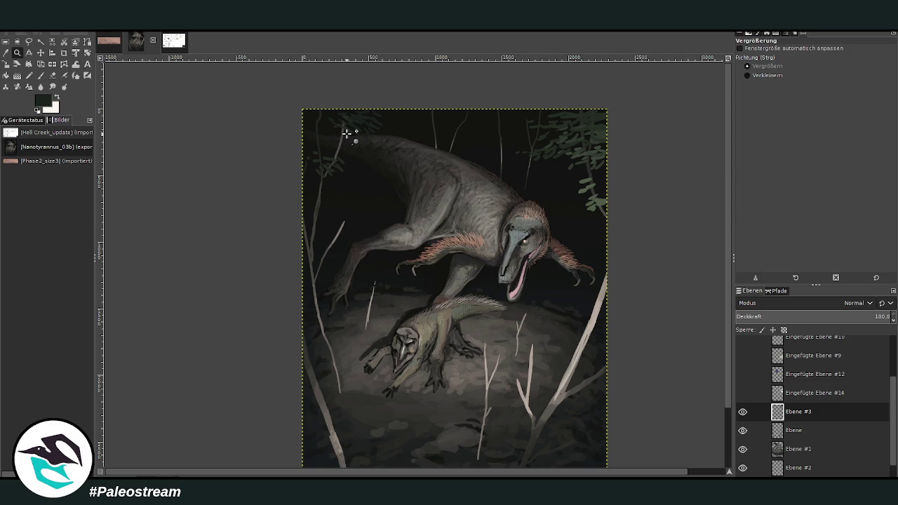
key(p)
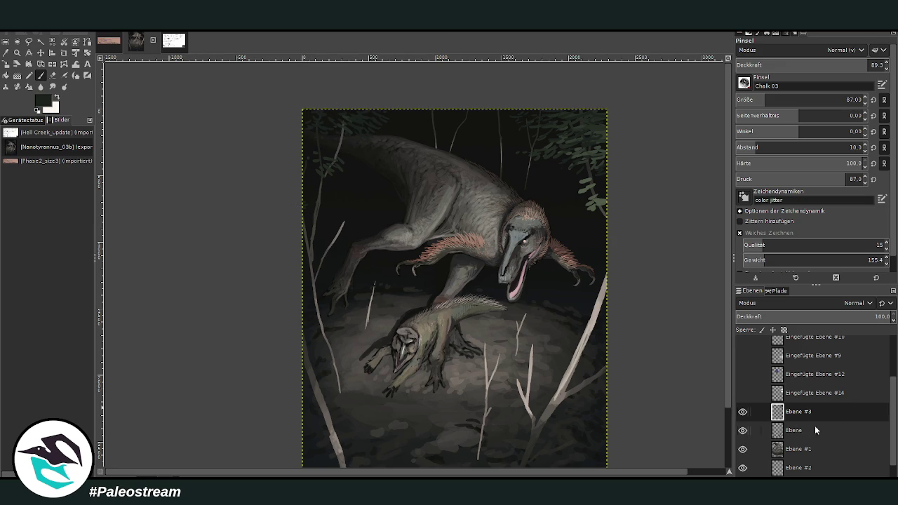
click(758, 451)
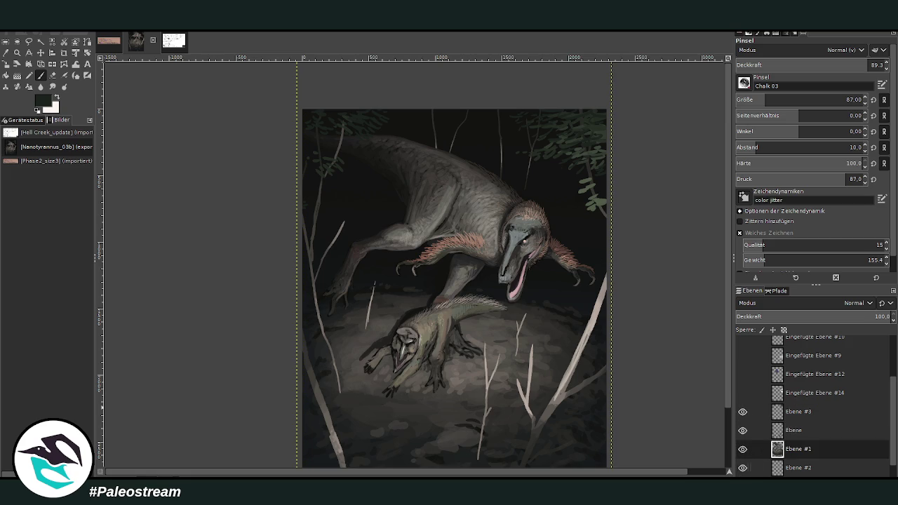
Add a new transparent layer above Ebene #1 and set the brush opacity to 48.6
key(shift+ctrl+n)
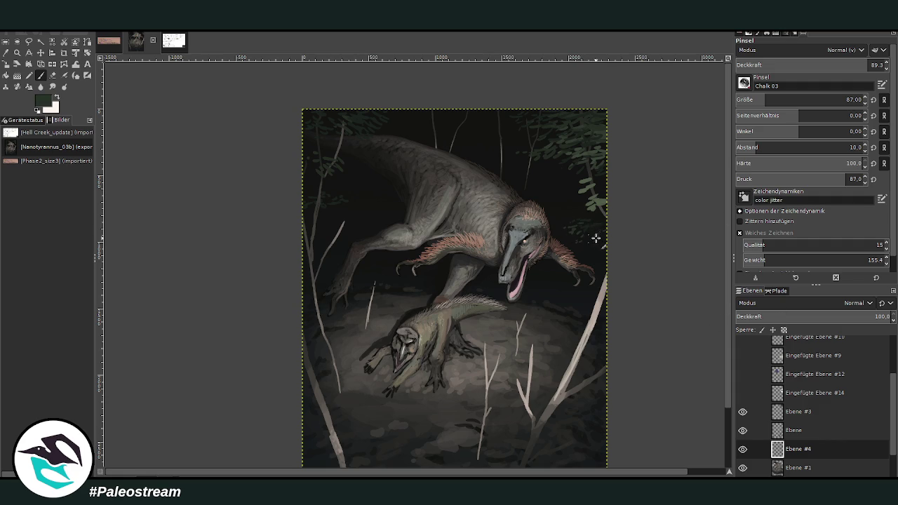
key(greater)
key(greater)
key(greater)
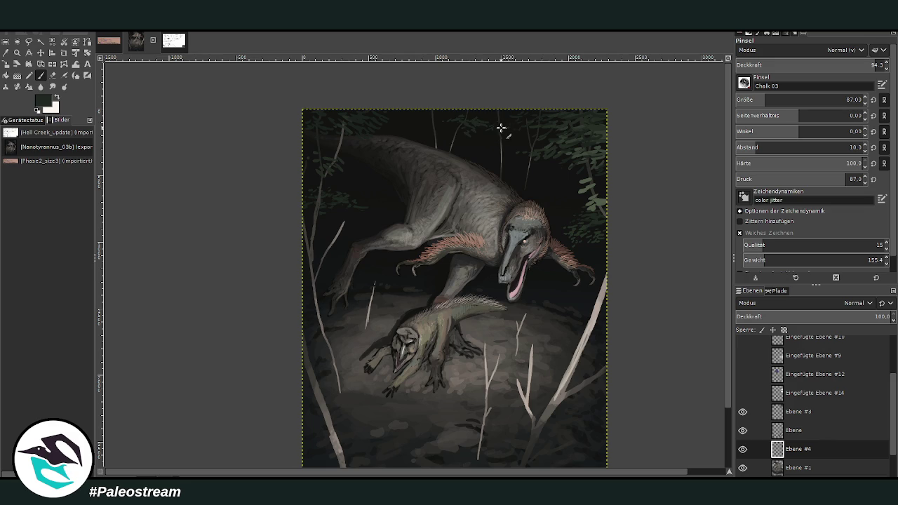
key(less)
key(less)
key(less)
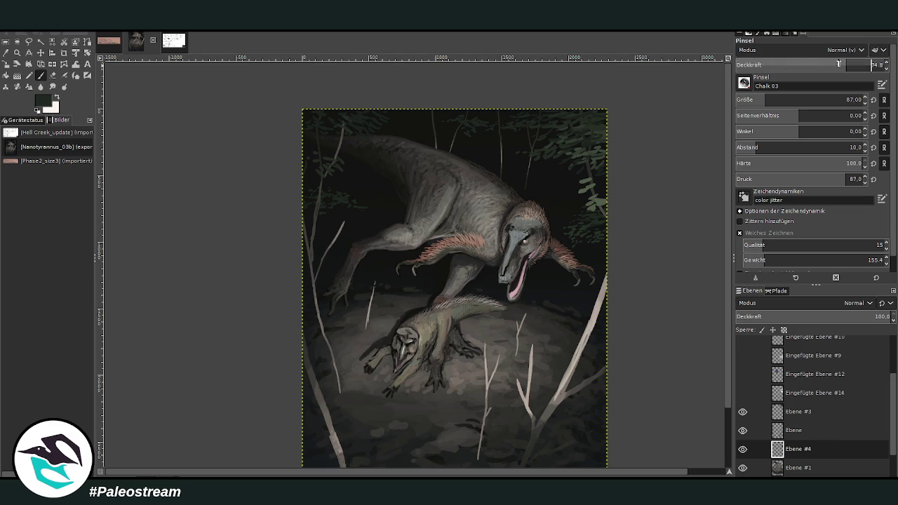
key(less)
key(less)
key(less)
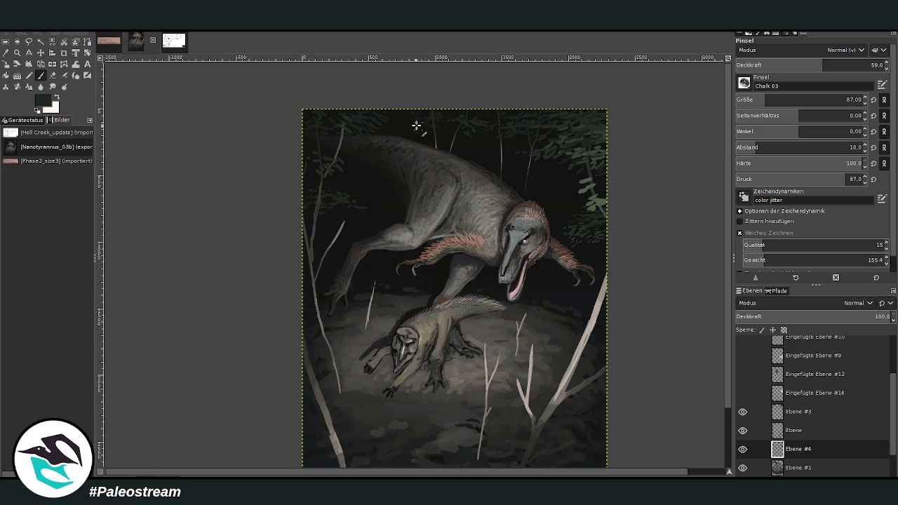
click(808, 64)
Make Ebene #2 the active layer and switch to the Zoom tool
scroll(870, 467, down, 1)
click(800, 449)
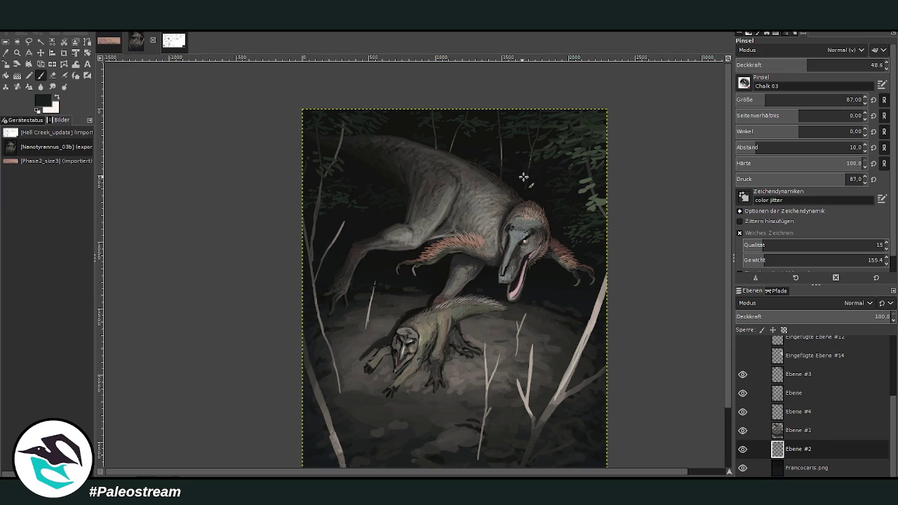
scroll(493, 205, down, 1)
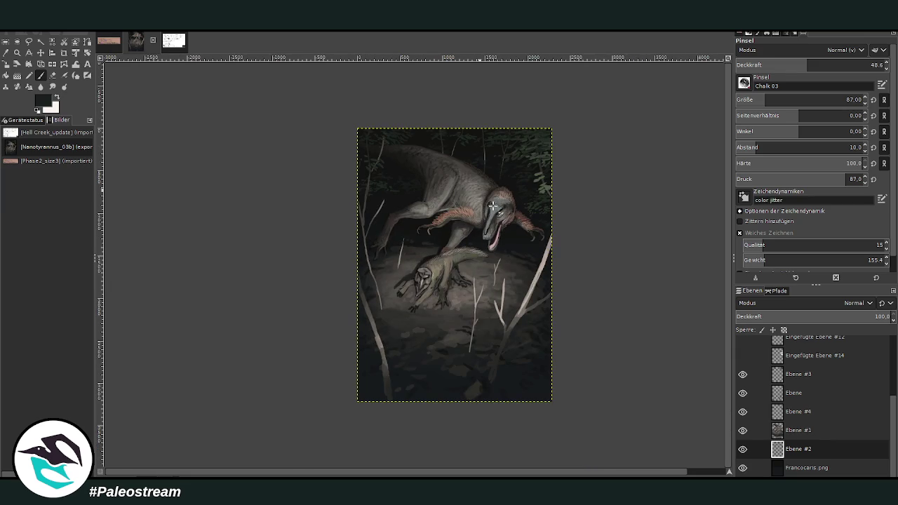
click(17, 53)
Zoom into the lower half and select the Ebene twig layer, toggling its visibility to compare
drag(390, 218, 539, 396)
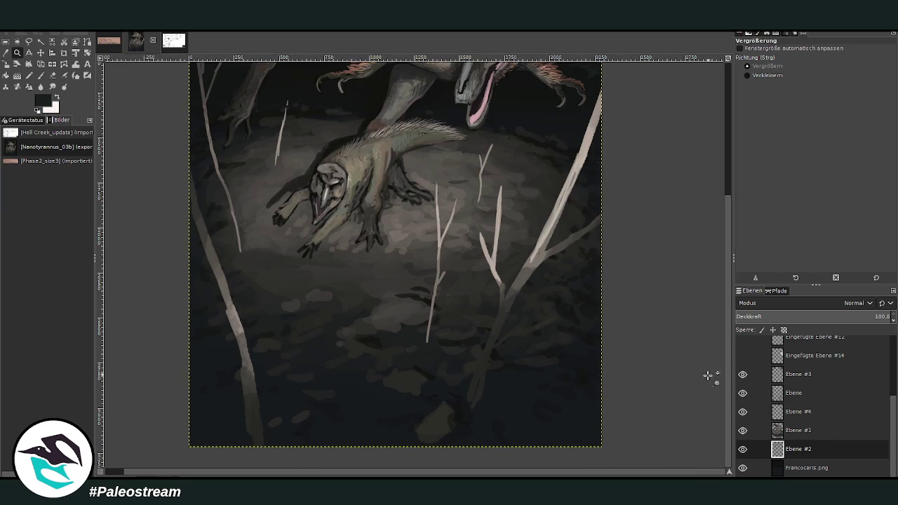
click(750, 393)
click(742, 394)
click(743, 394)
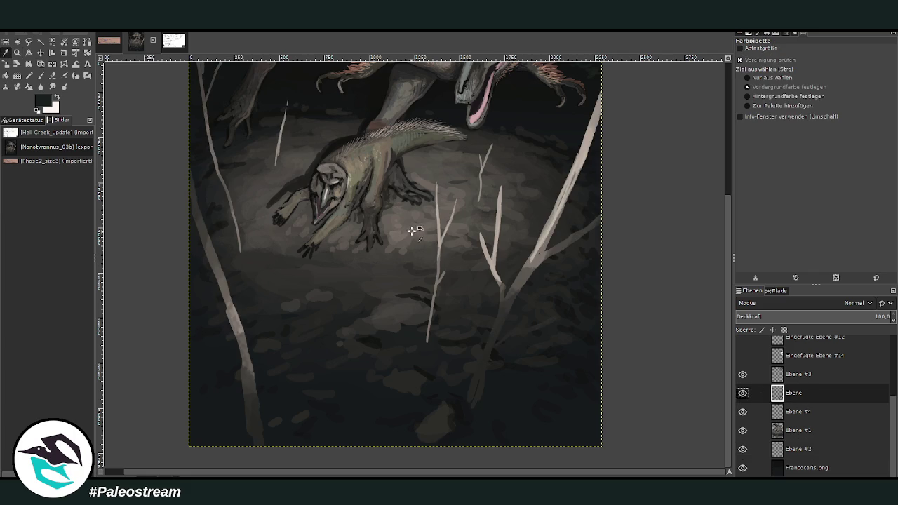
click(40, 75)
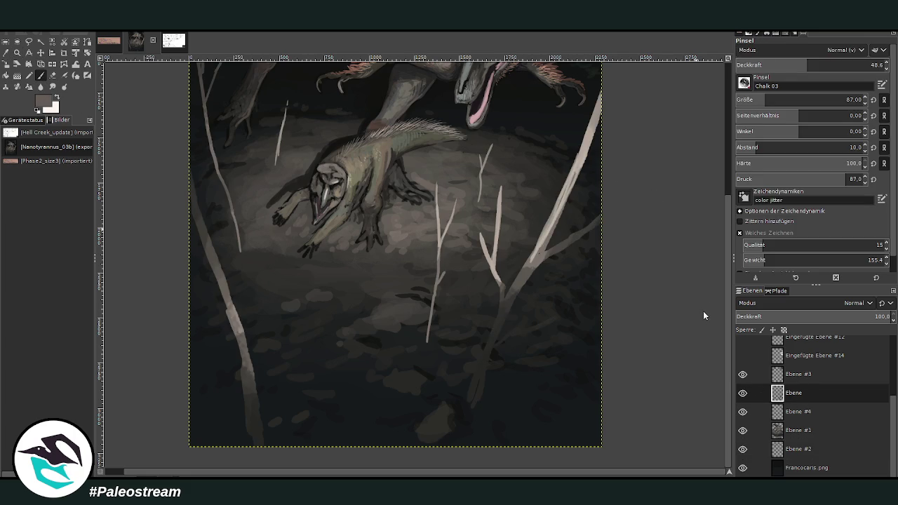
Set brush opacity 75.7 and size 52, then highlight the lower-right and left tree trunks
click(838, 64)
click(852, 99)
text(52)
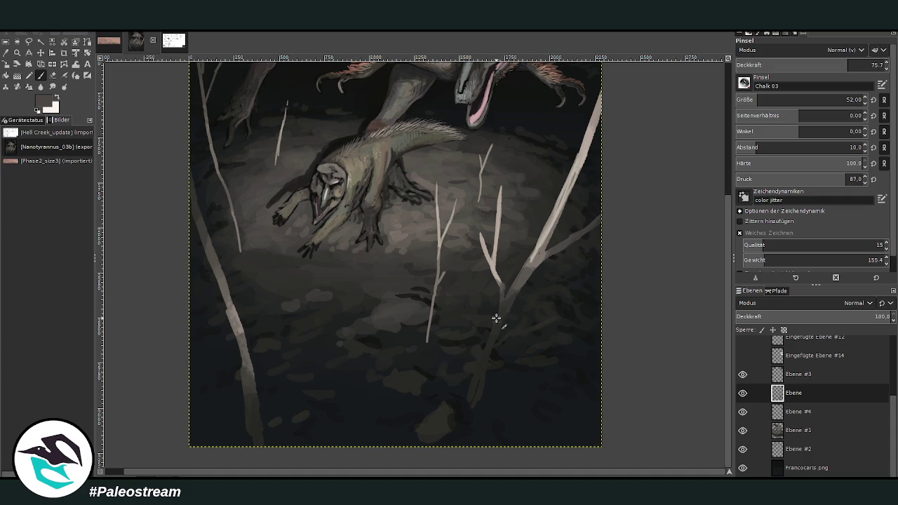
drag(496, 318, 469, 390)
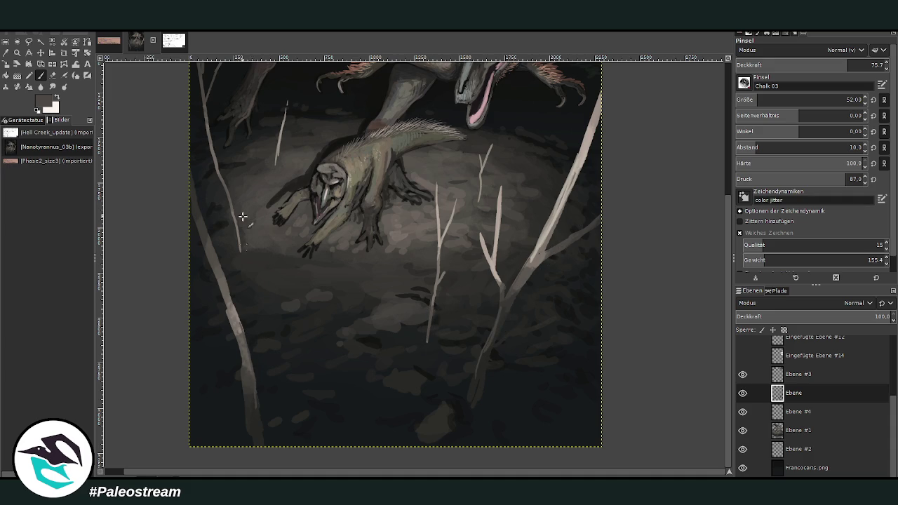
drag(230, 312, 186, 167)
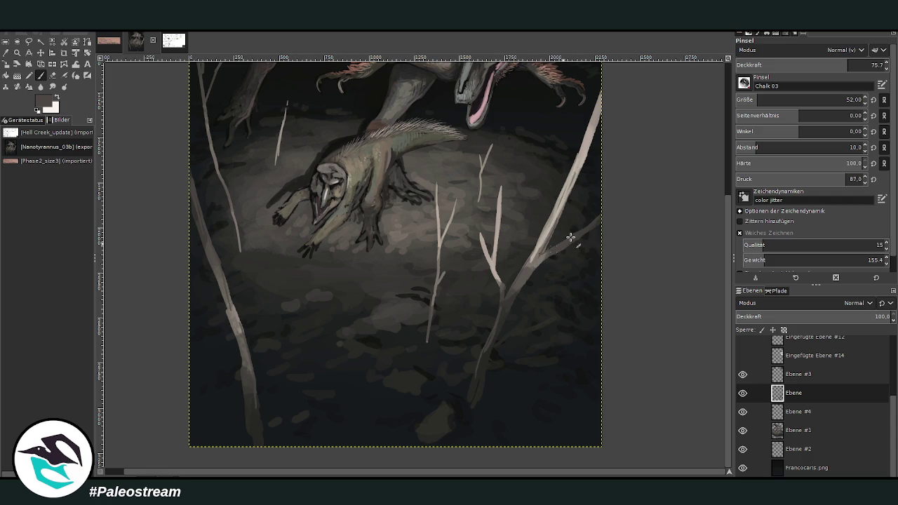
Pick a grey-beige colour and hatch light strokes near the right branch and left of the sapling
ctrl+click(705, 310)
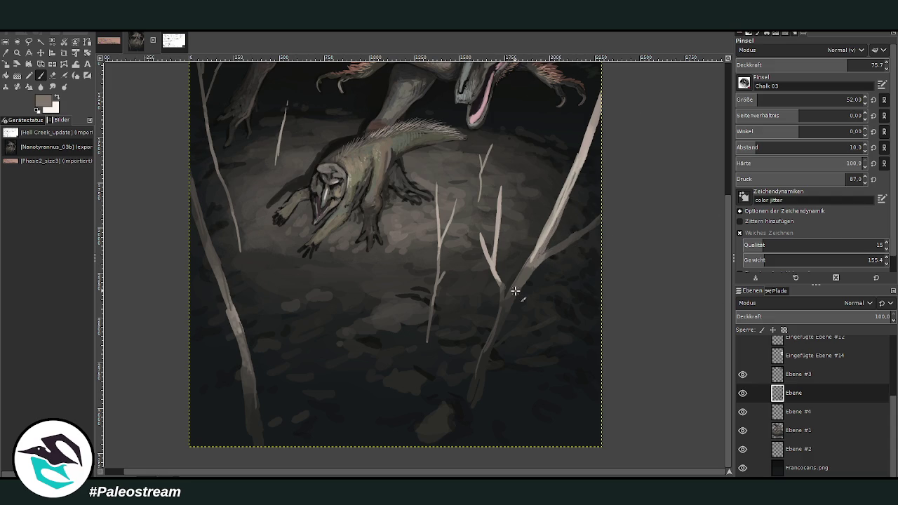
drag(516, 290, 565, 242)
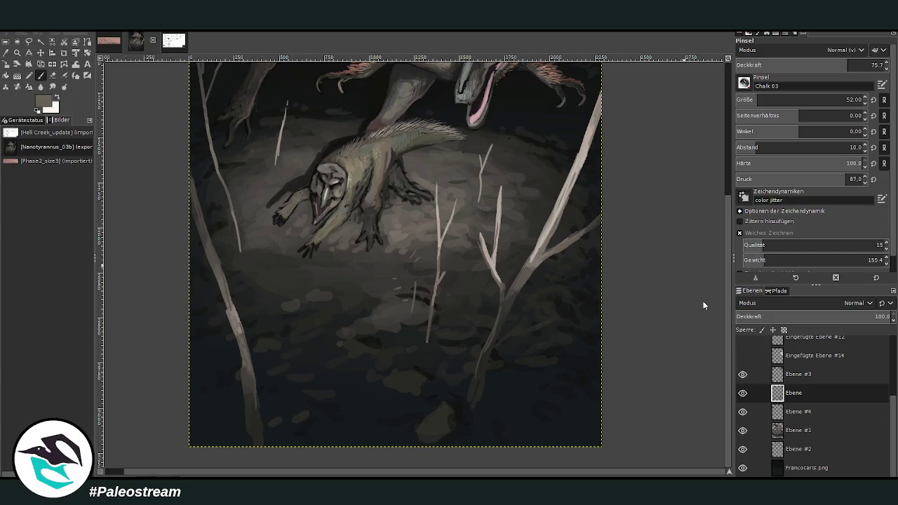
mouse_move(425, 259)
mouse_down()
mouse_move(412, 273)
mouse_move(378, 277)
mouse_up()
scroll(691, 364, up, 2)
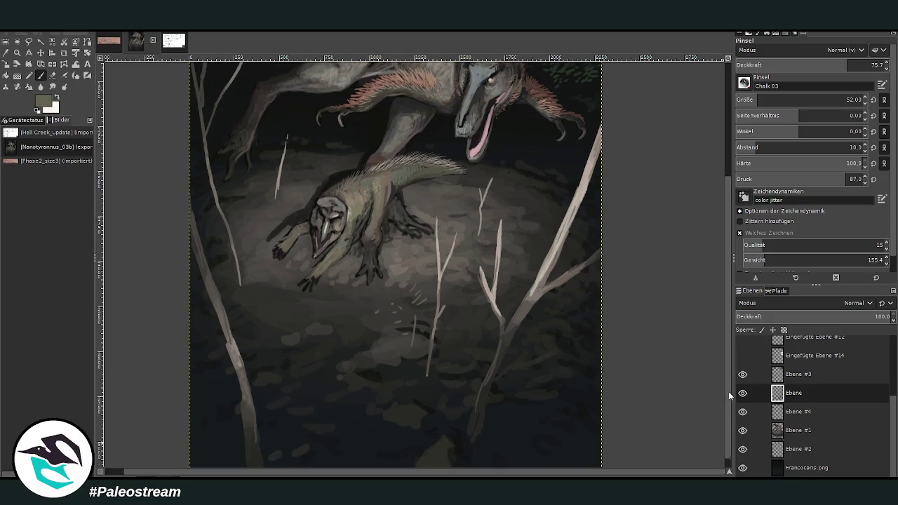
click(53, 75)
scroll(258, 196, down, 1)
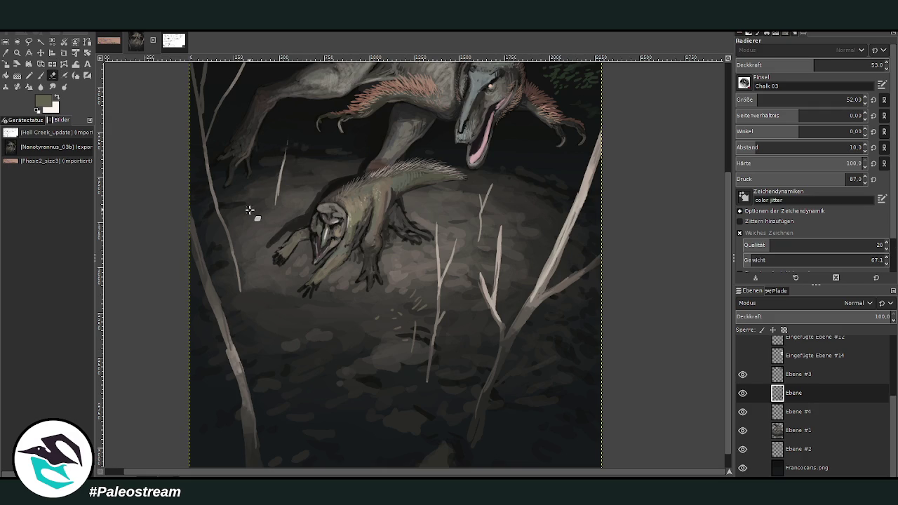
scroll(254, 204, down, 2)
scroll(250, 210, down, 1)
Zoom in on the painting and make Ebene #3 the active painting layer
key(z)
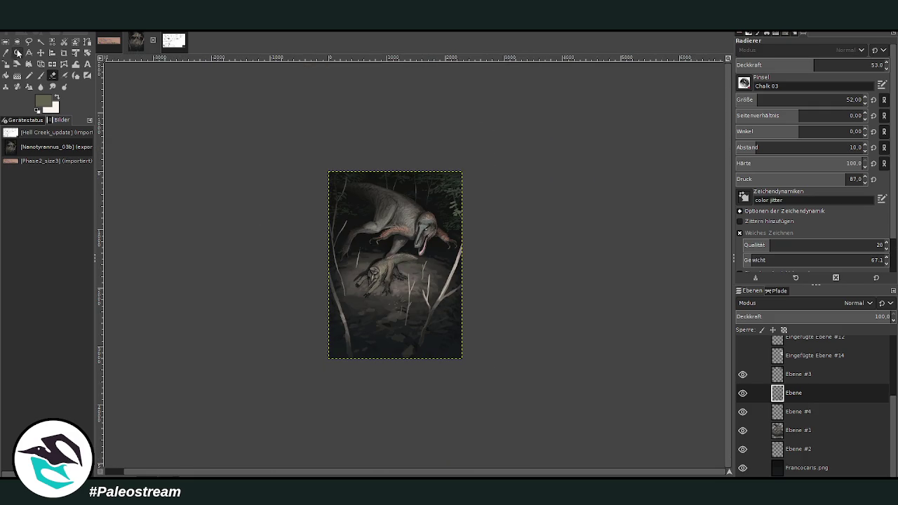
drag(312, 156, 496, 318)
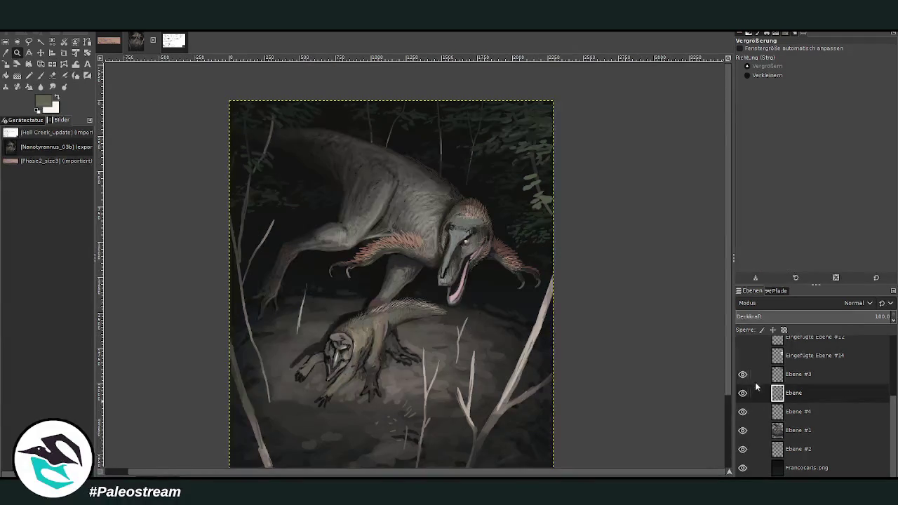
click(743, 393)
click(743, 393)
click(797, 375)
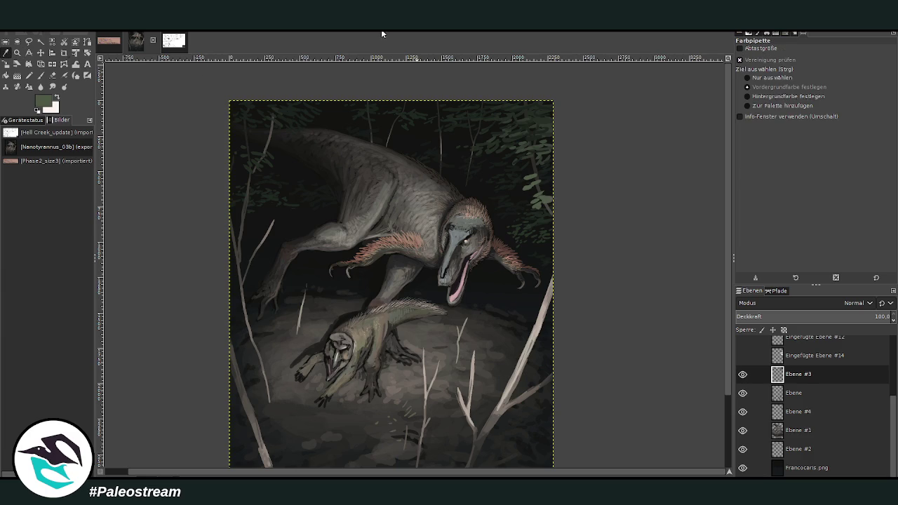
key(p)
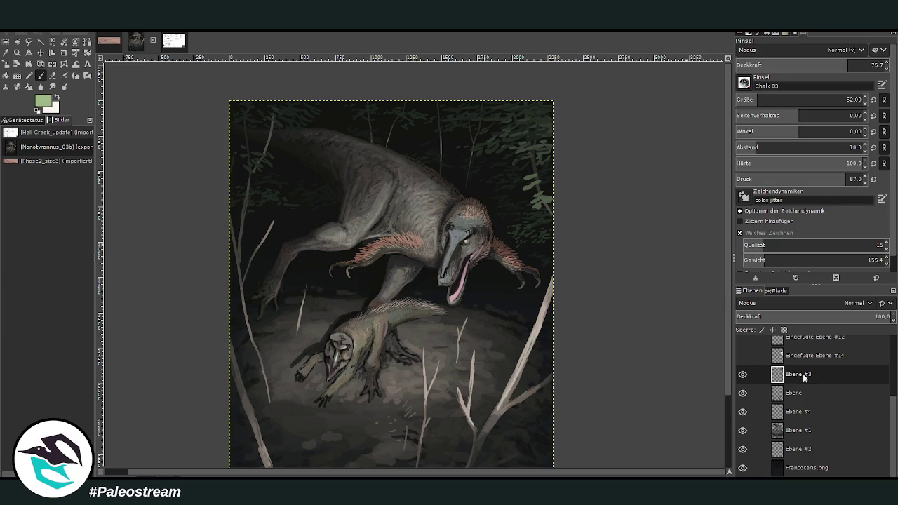
Enlarge the brush to 108 and paint light-green leaves beside the lower-right trunk
click(847, 100)
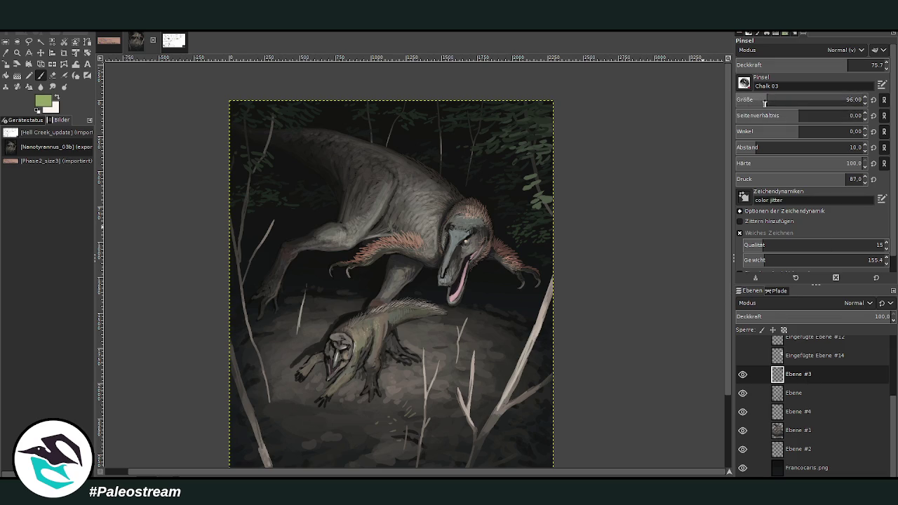
click(844, 99)
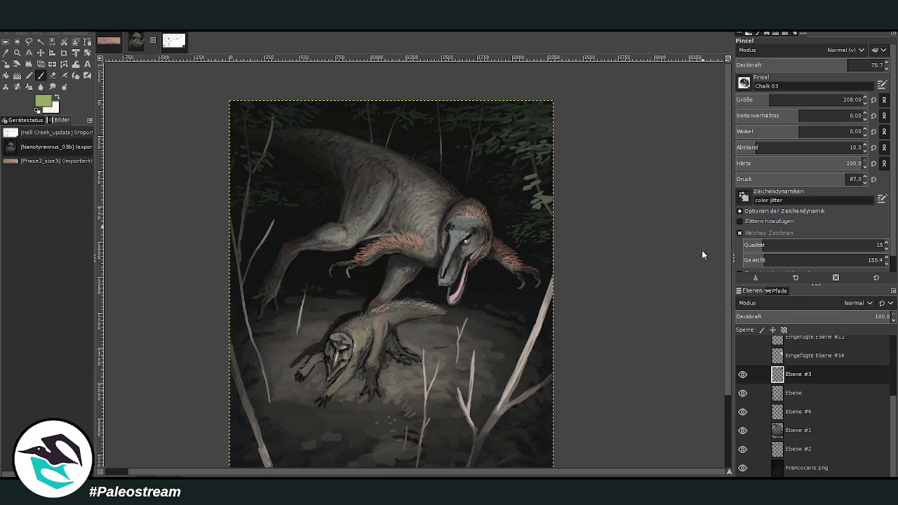
mouse_move(522, 316)
mouse_down()
mouse_move(517, 329)
mouse_move(534, 323)
mouse_move(549, 331)
mouse_move(502, 344)
mouse_move(491, 358)
mouse_move(535, 358)
mouse_move(491, 335)
mouse_move(477, 346)
mouse_move(484, 361)
mouse_move(471, 366)
mouse_up()
drag(516, 347, 495, 362)
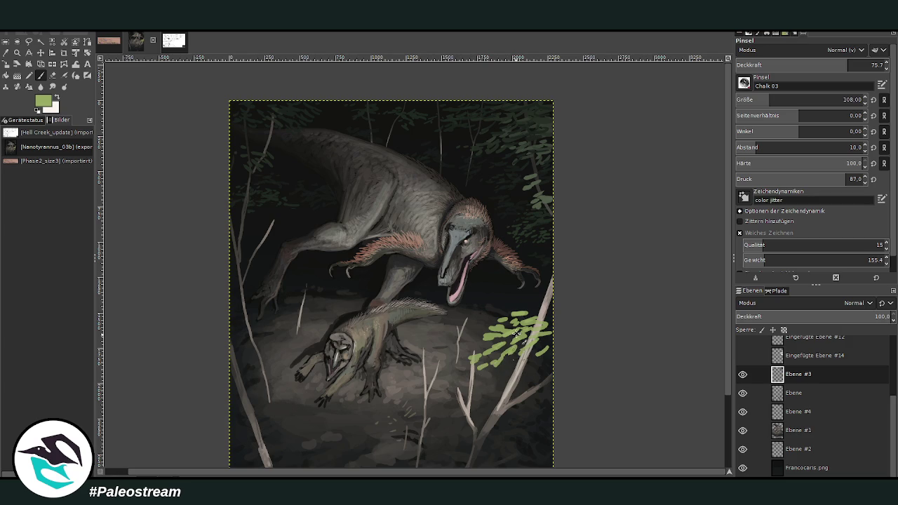
mouse_move(526, 315)
mouse_down()
mouse_move(499, 329)
mouse_move(534, 319)
mouse_move(535, 362)
mouse_up()
mouse_move(232, 299)
mouse_down()
mouse_move(267, 313)
mouse_move(261, 334)
mouse_up()
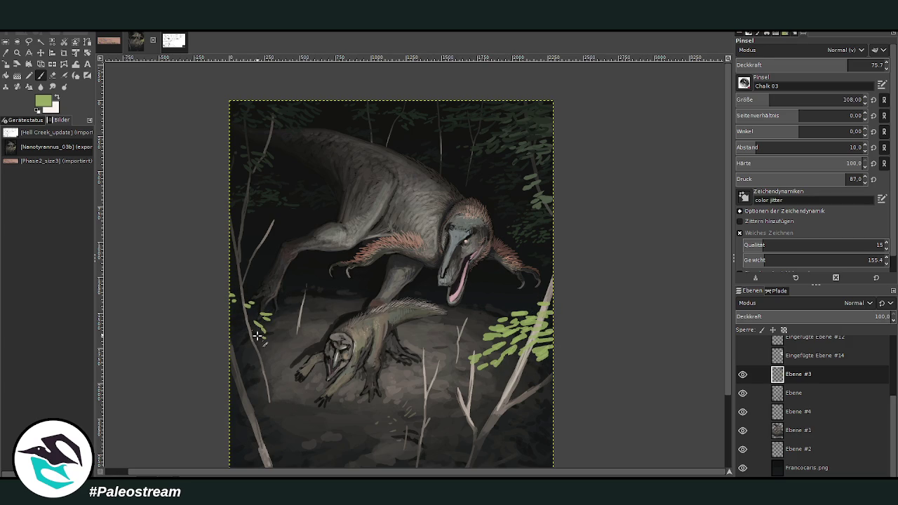
key(ctrl+z)
key(ctrl+z)
key(ctrl+z)
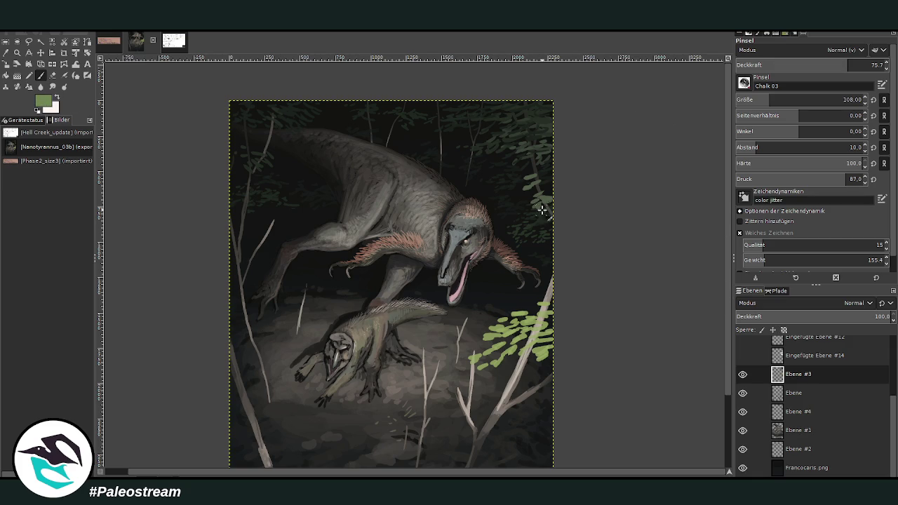
Add leaves to the right-edge foliage, then smaller ones right of the head and upper left
mouse_move(542, 209)
mouse_down()
mouse_move(509, 228)
mouse_move(531, 223)
mouse_up()
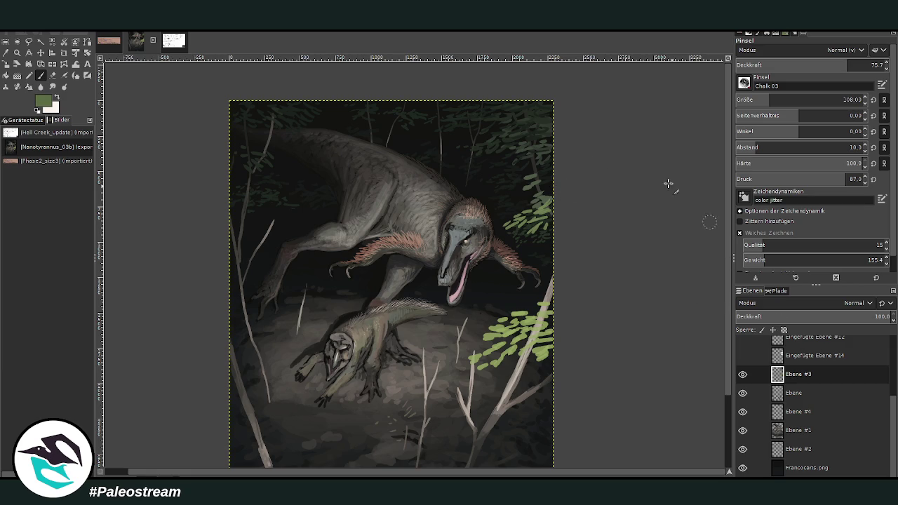
drag(534, 204, 540, 200)
mouse_move(528, 202)
mouse_down()
mouse_move(540, 179)
mouse_move(515, 179)
mouse_move(503, 204)
mouse_up()
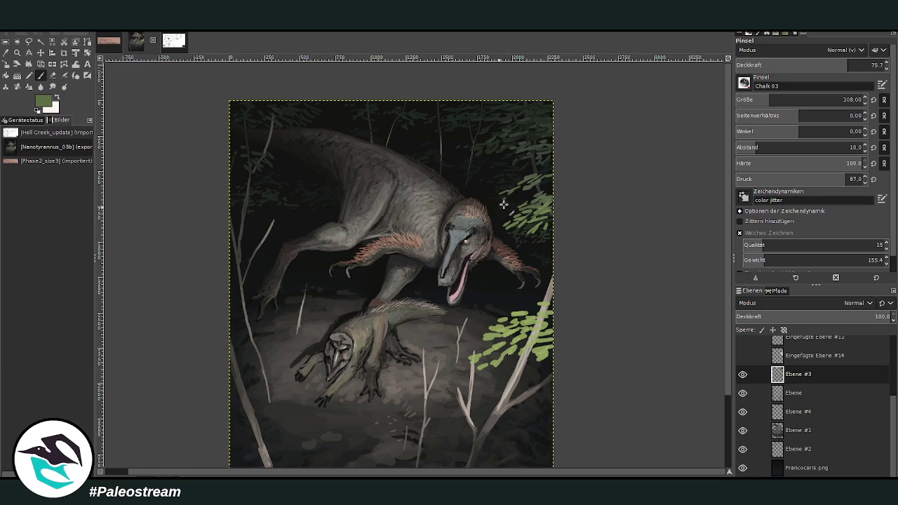
click(765, 98)
mouse_move(489, 168)
mouse_down()
mouse_move(462, 184)
mouse_move(490, 173)
mouse_move(489, 181)
mouse_up()
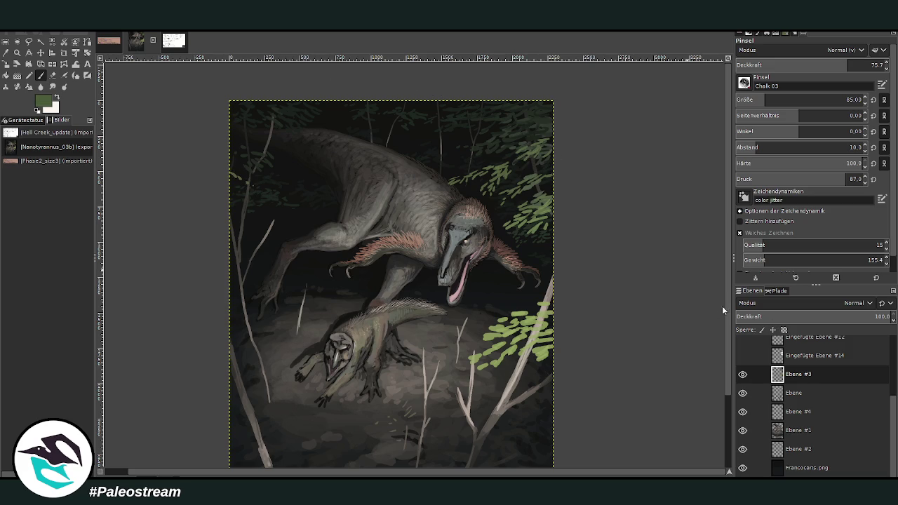
mouse_move(235, 176)
mouse_down()
mouse_move(291, 210)
mouse_move(254, 202)
mouse_up()
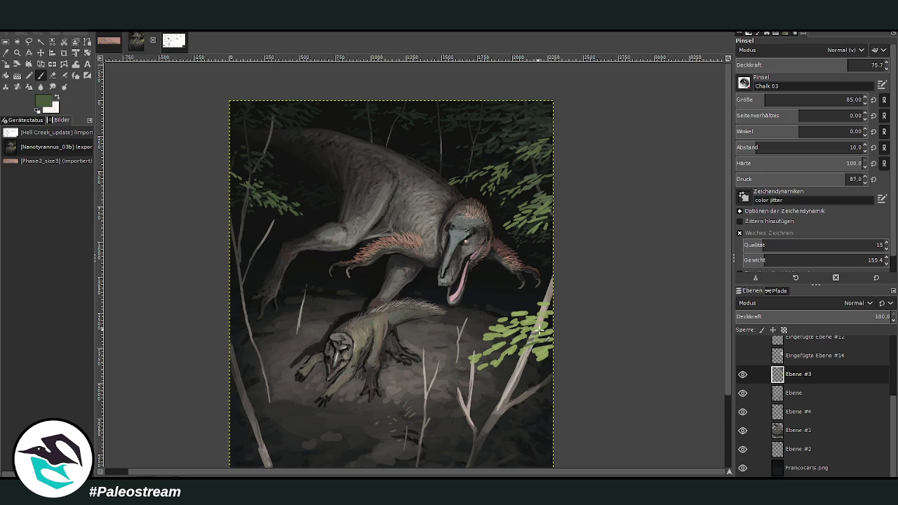
Enlarge the brush to 119 and dab green leaf clusters into the lower-right corner
scroll(725, 429, down, 3)
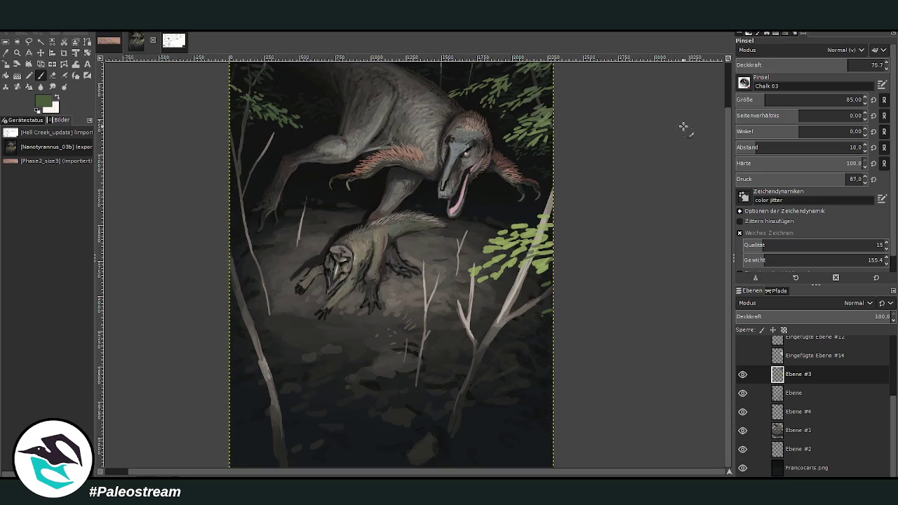
click(754, 99)
click(534, 409)
click(532, 394)
click(510, 406)
click(539, 398)
click(521, 424)
click(504, 430)
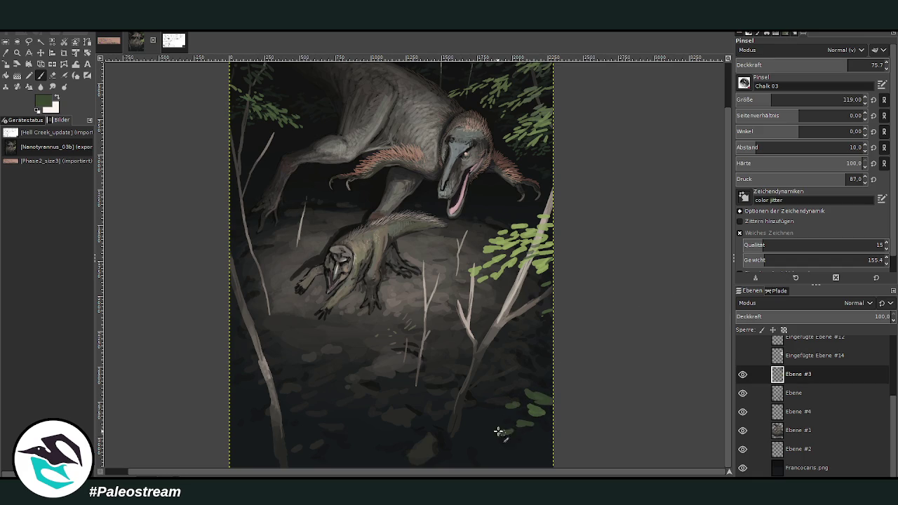
click(508, 432)
click(538, 438)
click(523, 446)
click(533, 438)
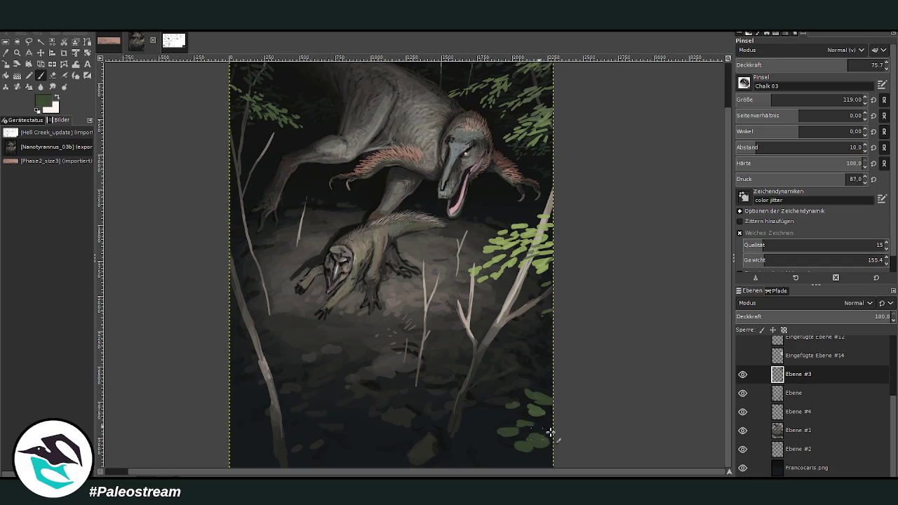
Spread the leaf dabs upward, leftward and along the bottom edge, plus faint dark leaves at left
click(506, 400)
click(518, 398)
click(530, 393)
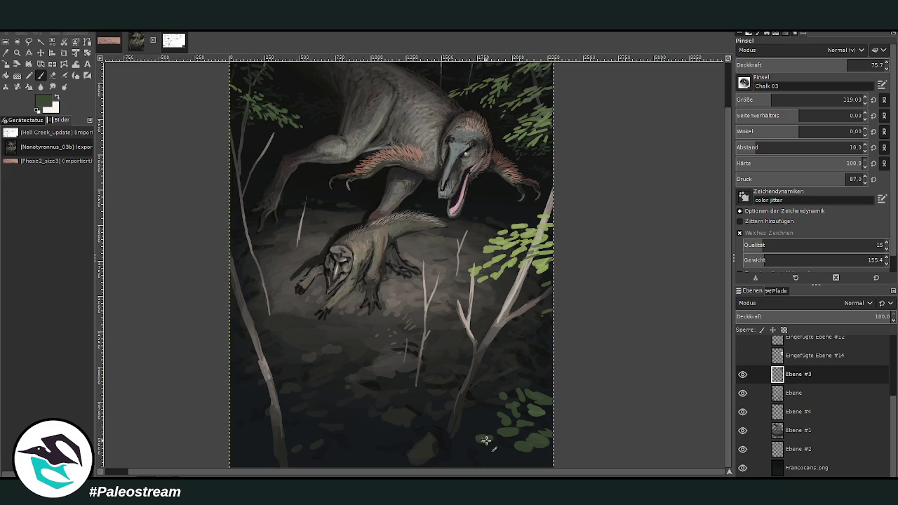
click(465, 410)
click(471, 418)
click(490, 414)
click(497, 449)
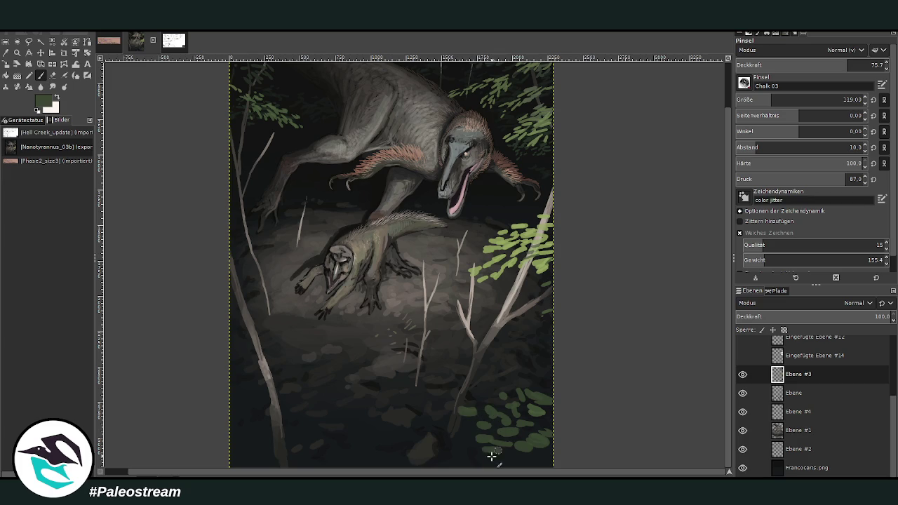
click(532, 456)
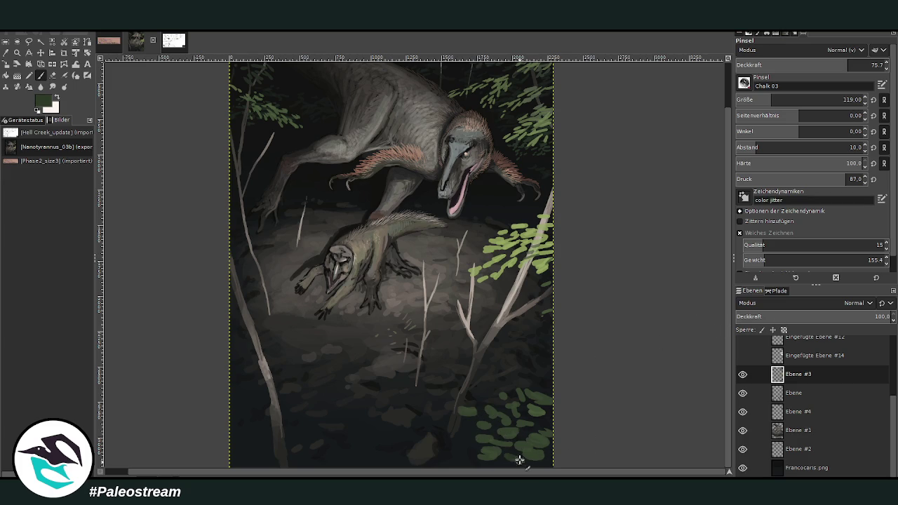
click(543, 458)
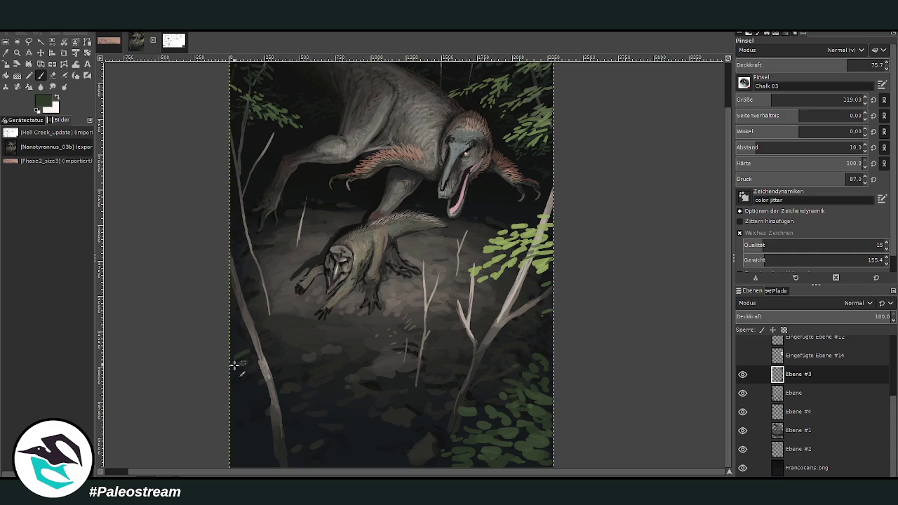
drag(247, 362, 237, 365)
On the Ebene layer, raise opacity slightly and paint light-green leaves along the left edge
click(793, 413)
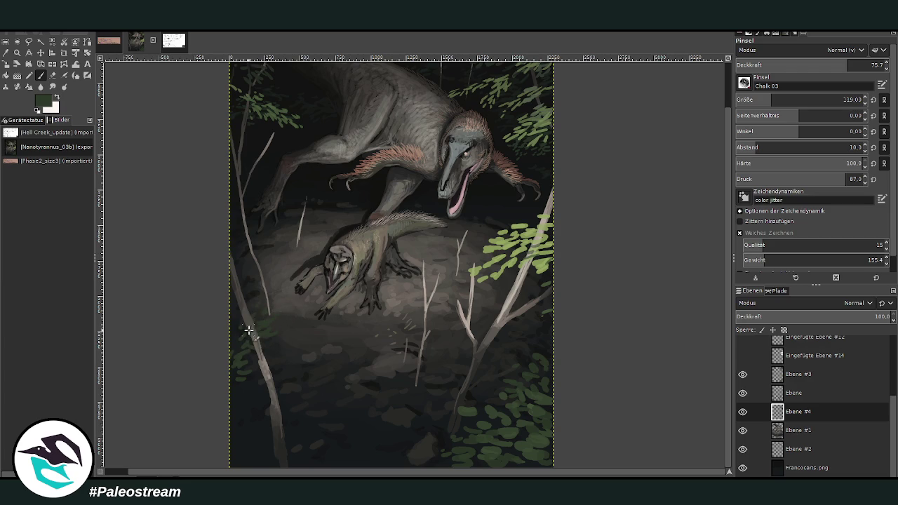
click(788, 394)
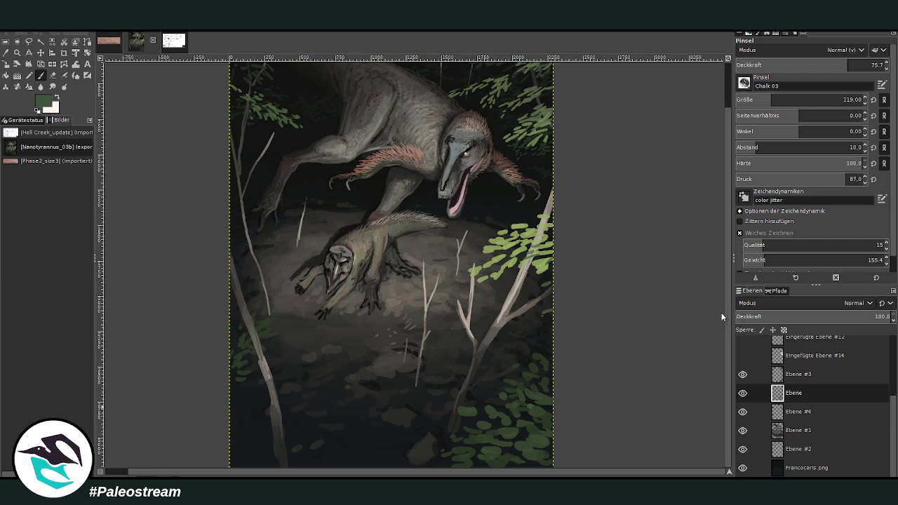
drag(751, 66, 752, 75)
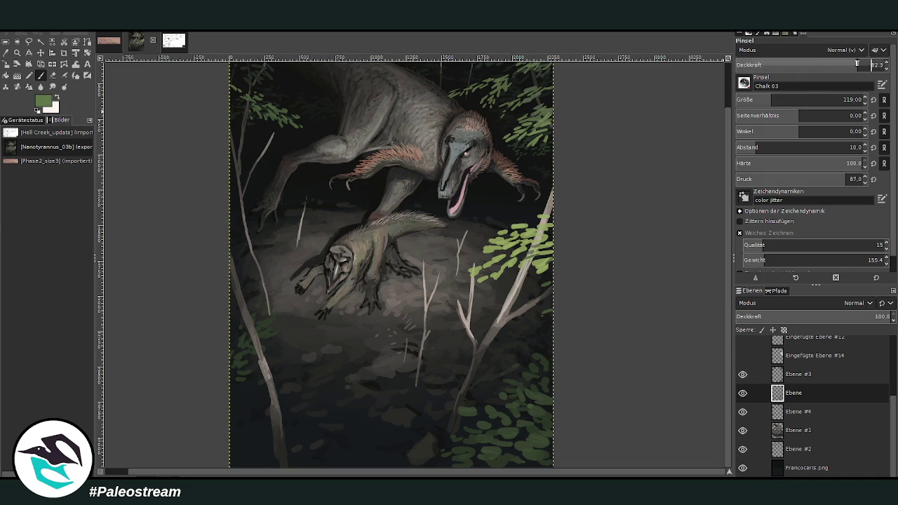
mouse_move(284, 306)
mouse_down()
mouse_move(280, 326)
mouse_move(262, 293)
mouse_up()
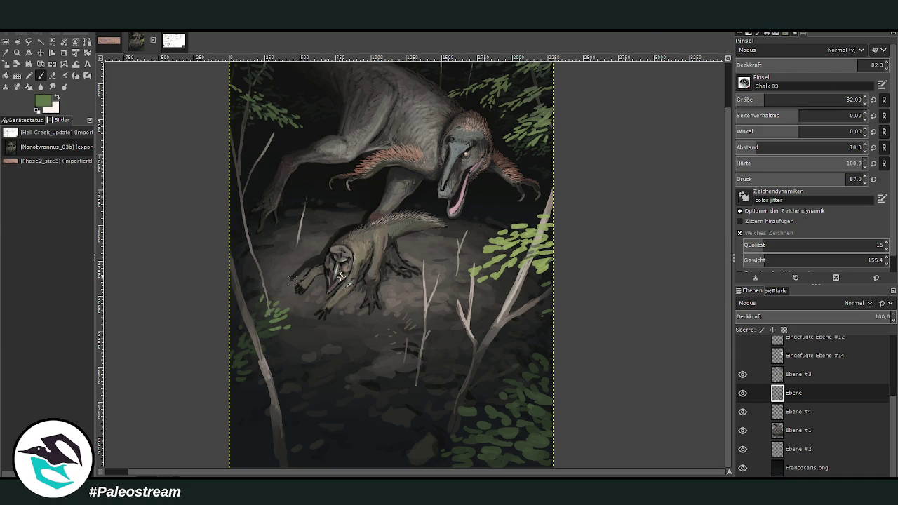
Set opacity 42 with a larger brush, then on Ebene #3 paint lighter and darker lower-right leaves
click(775, 100)
drag(849, 65, 832, 64)
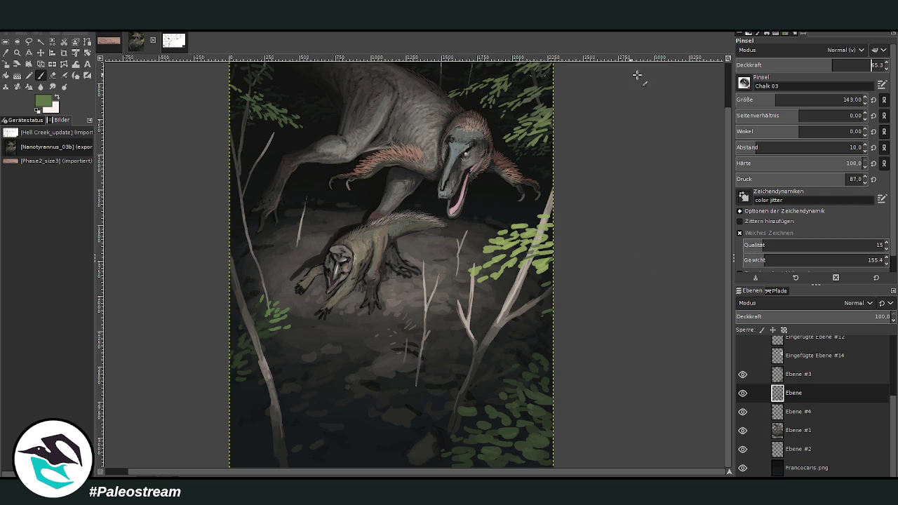
click(796, 64)
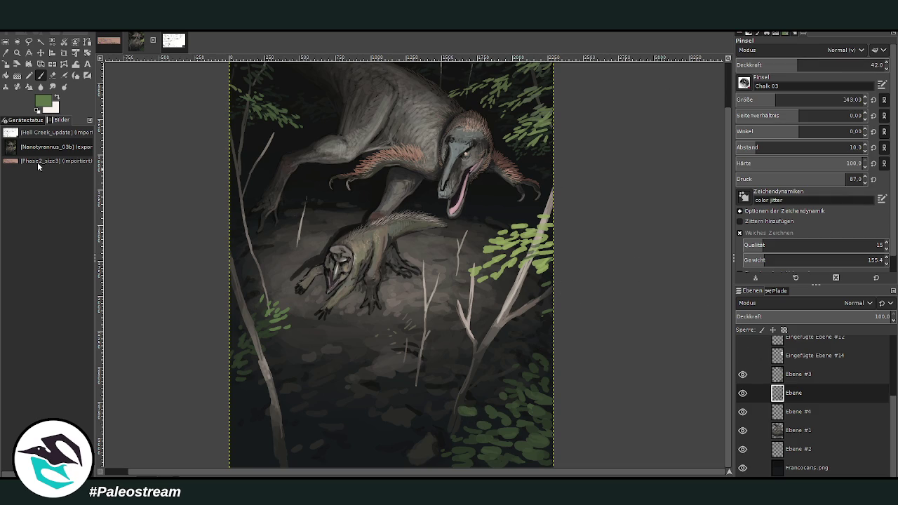
click(798, 374)
click(743, 374)
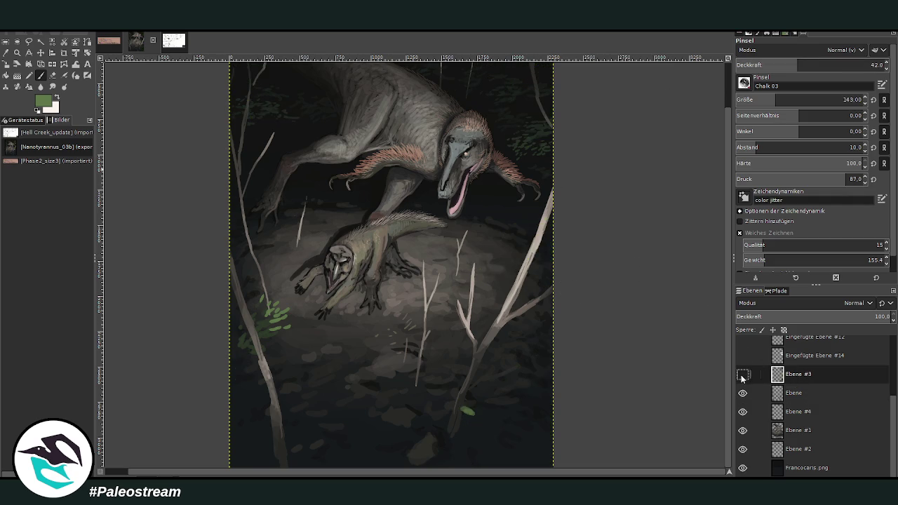
click(743, 374)
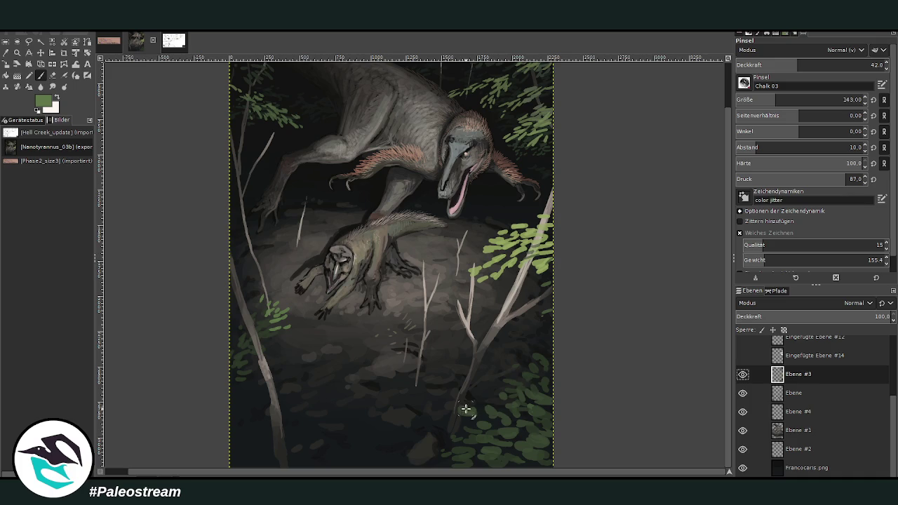
mouse_move(465, 409)
mouse_down()
mouse_move(485, 409)
mouse_move(480, 389)
mouse_move(477, 407)
mouse_move(515, 402)
mouse_move(463, 423)
mouse_move(458, 416)
mouse_move(482, 386)
mouse_move(456, 385)
mouse_up()
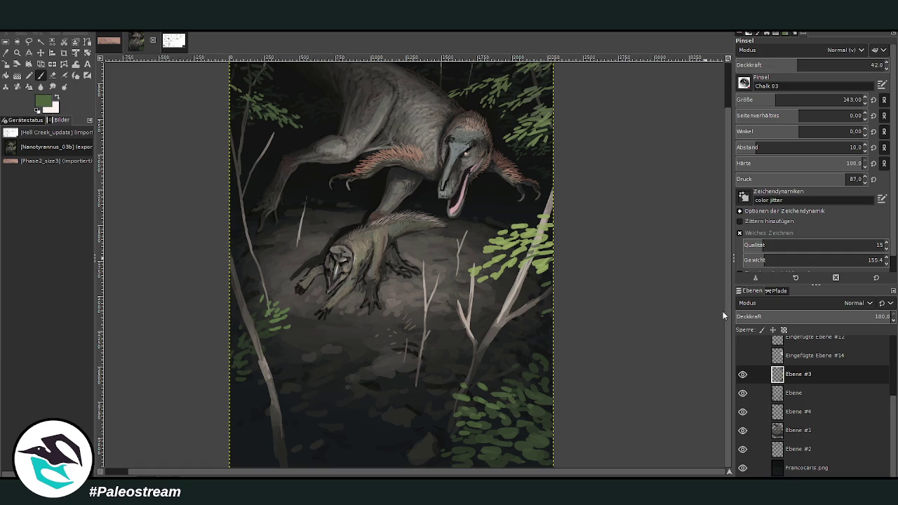
mouse_move(497, 381)
mouse_down()
mouse_move(433, 409)
mouse_move(439, 423)
mouse_move(463, 395)
mouse_up()
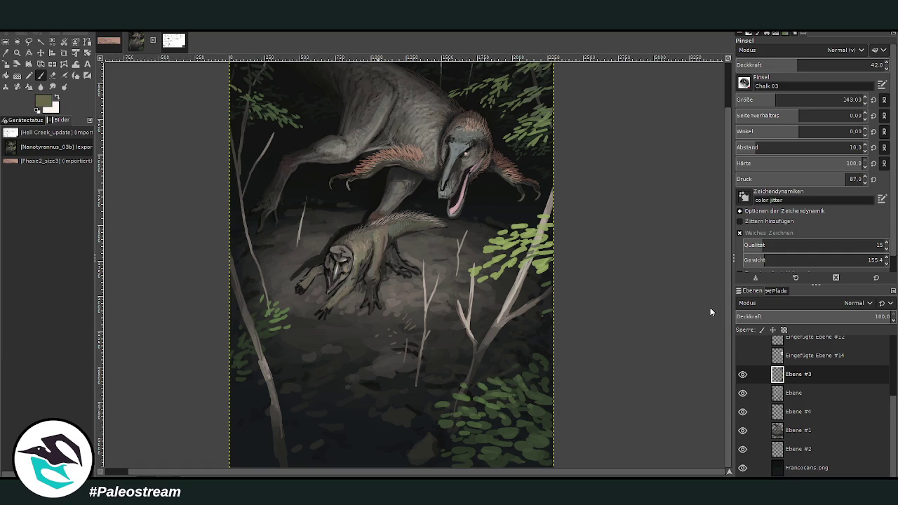
At opacity 53.6 paint dark-green leaves lower right and left, then pick pale khaki-green at size 27
click(814, 65)
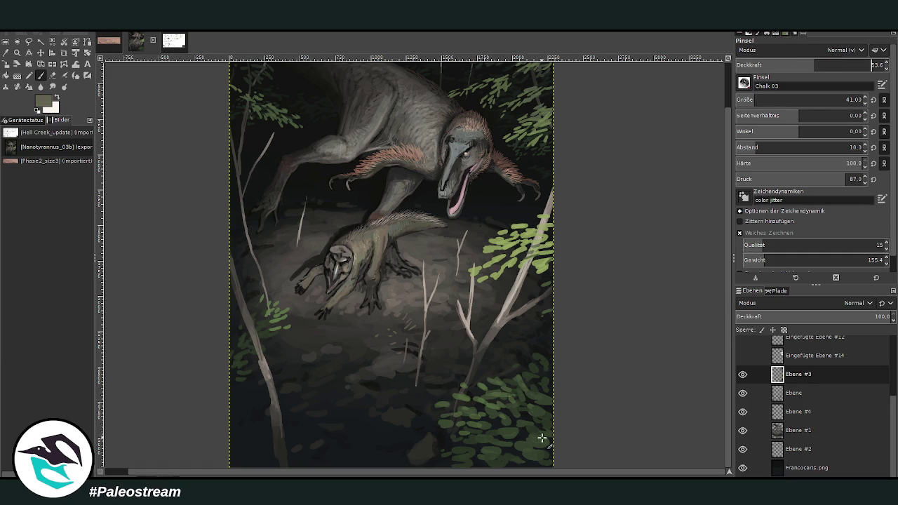
mouse_move(543, 438)
mouse_down()
mouse_move(517, 427)
mouse_move(537, 424)
mouse_move(503, 457)
mouse_move(508, 404)
mouse_up()
drag(273, 321, 261, 324)
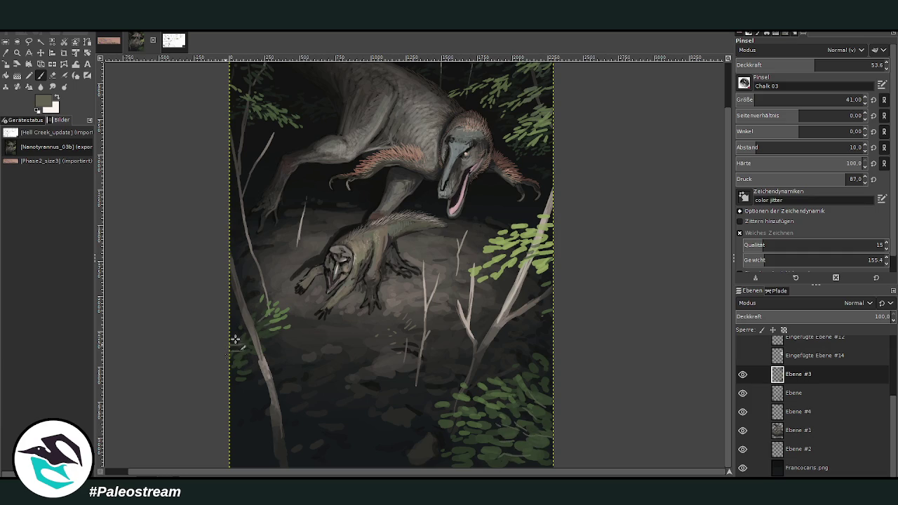
ctrl+click(540, 249)
scroll(721, 182, up, 3)
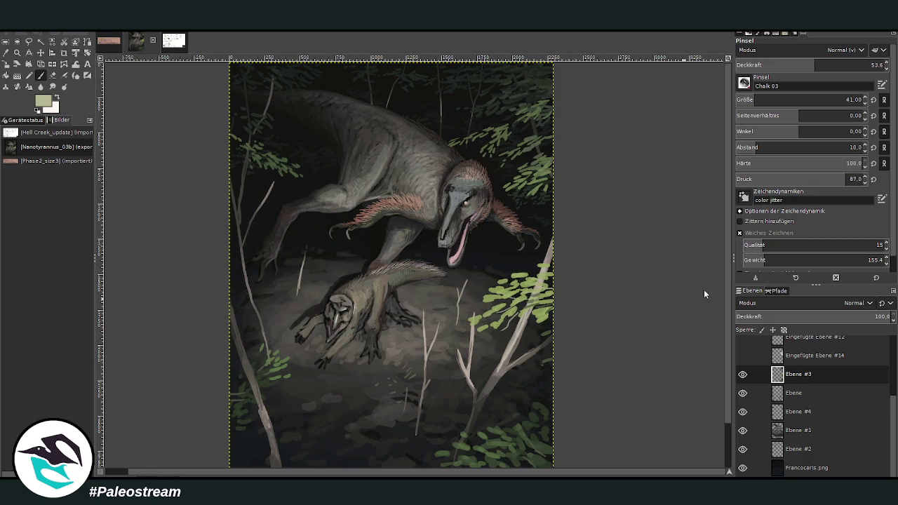
click(751, 97)
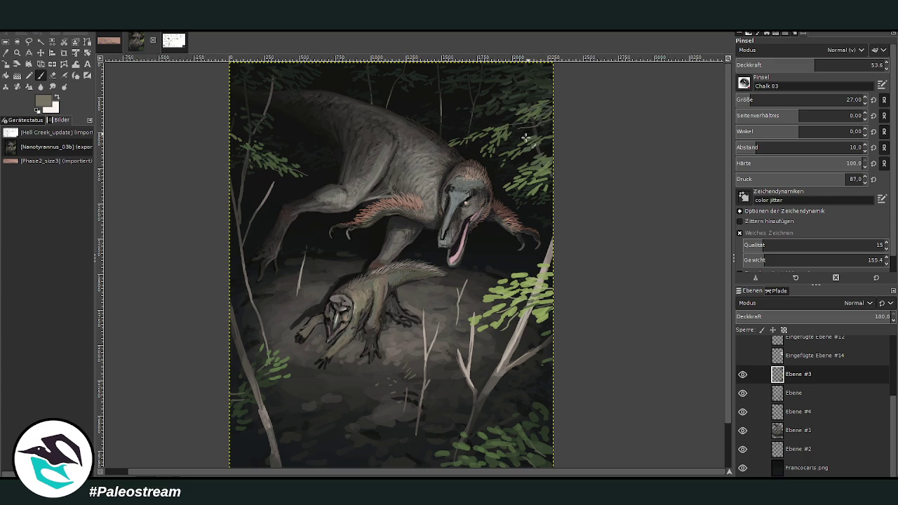
Zoom so the painting fills the window and make Ebene #1 the active layer
scroll(497, 178, down, 1)
scroll(498, 178, down, 2)
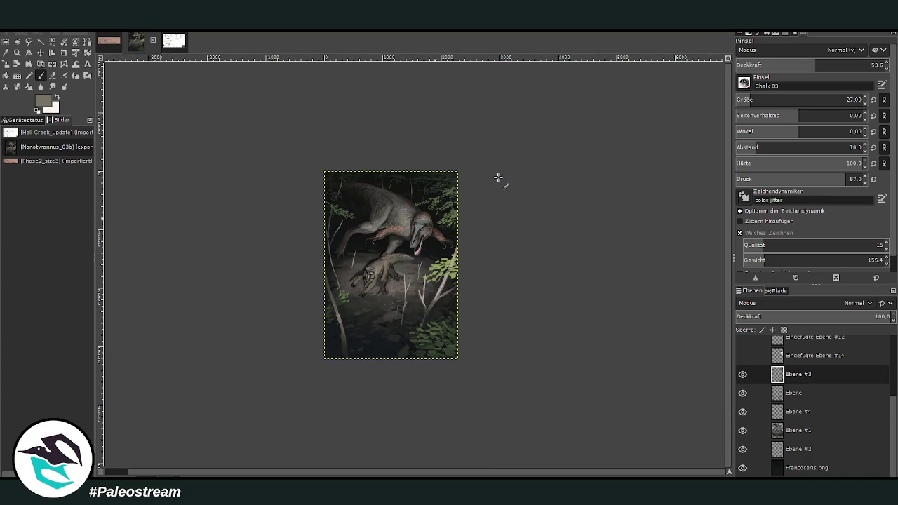
key(z)
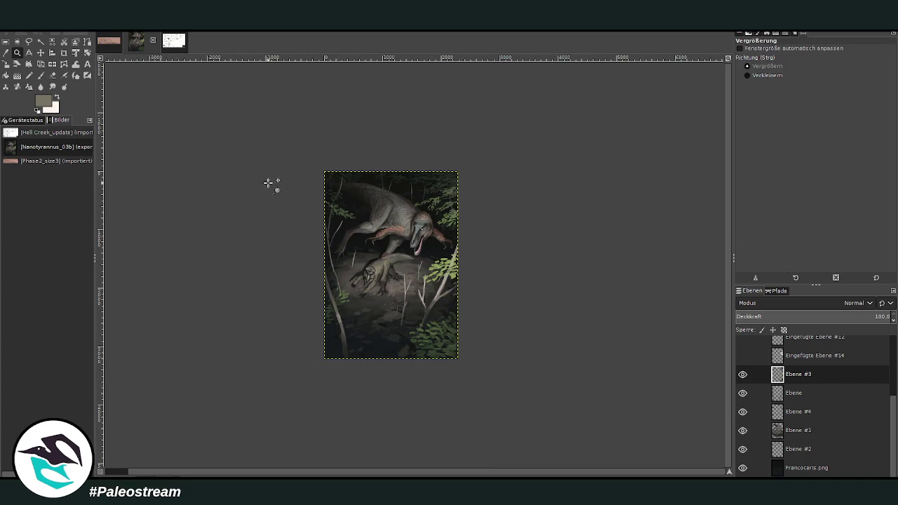
drag(321, 165, 477, 357)
drag(267, 80, 572, 421)
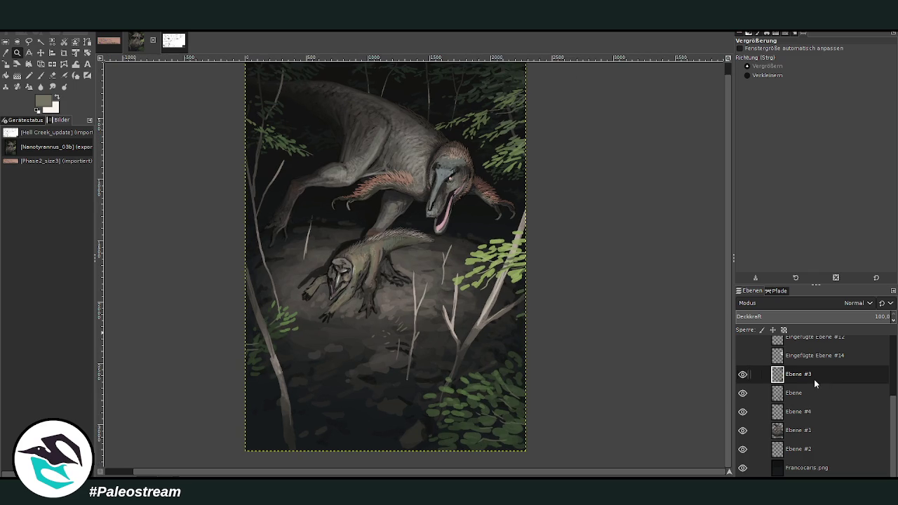
click(791, 427)
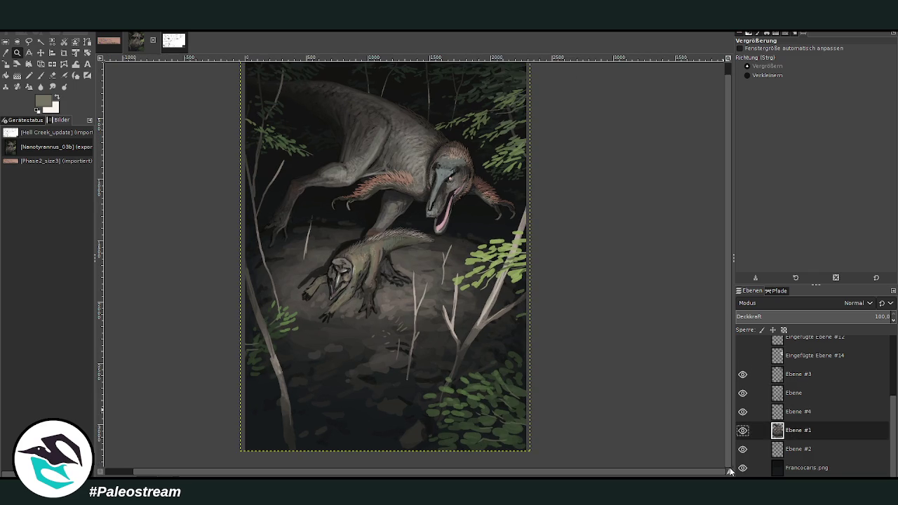
Add a new layer above Ebene #1, sample a near-black colour, and raise opacity to about 81
key(ctrl+shift+n)
key(o)
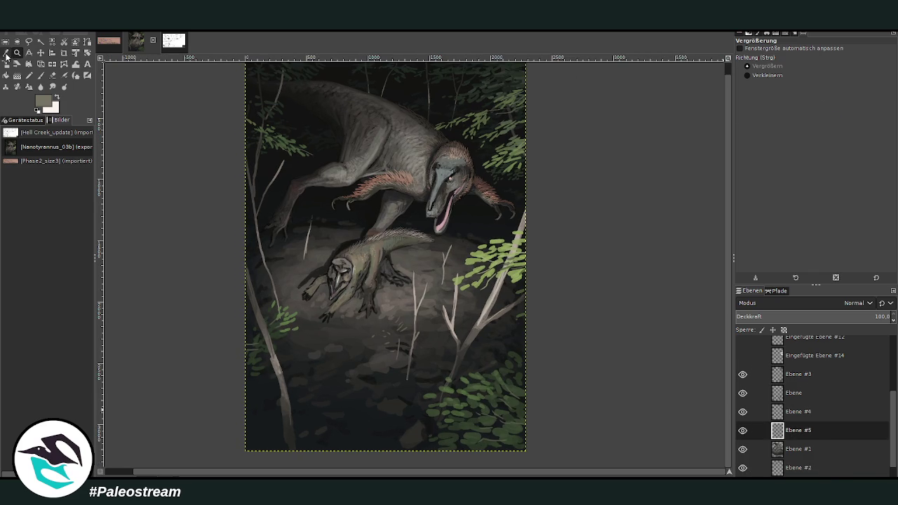
click(369, 406)
click(41, 75)
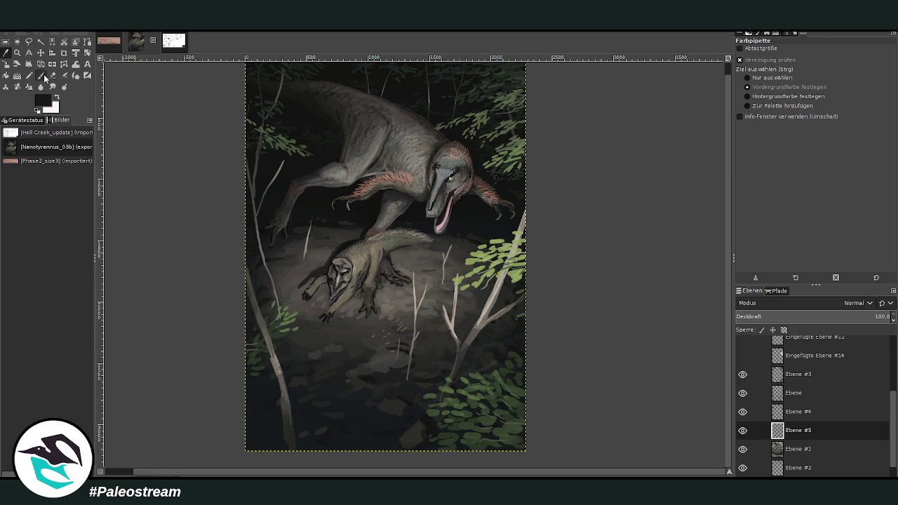
drag(826, 66, 842, 65)
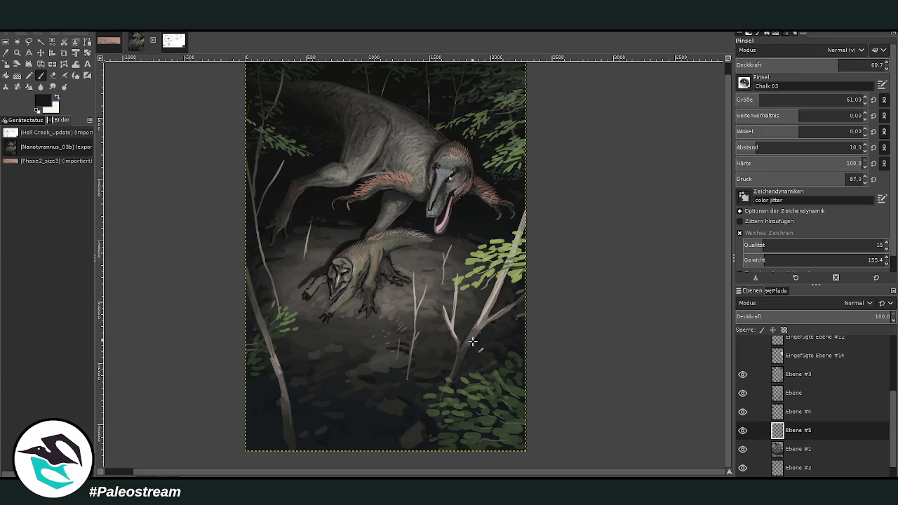
click(856, 65)
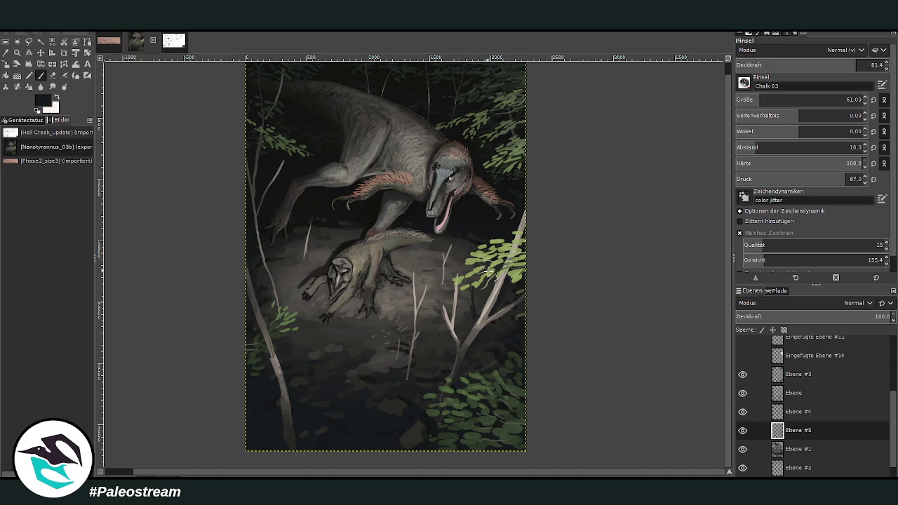
Set the brush to size 132, opacity 55.5 and hardness 51
click(769, 102)
click(835, 64)
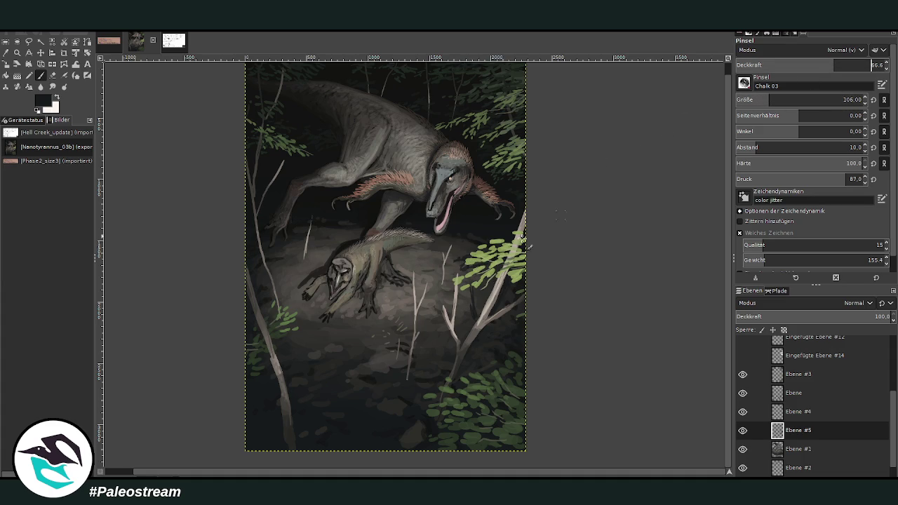
click(801, 162)
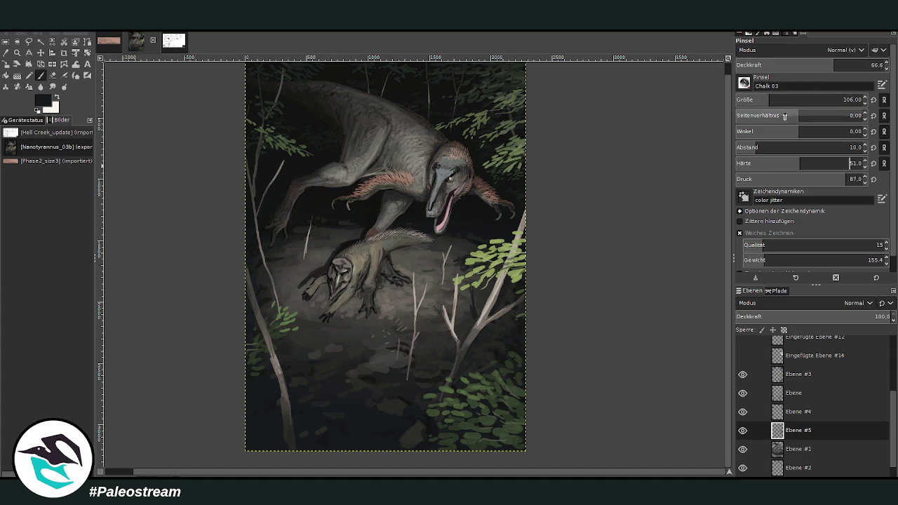
click(774, 100)
click(818, 65)
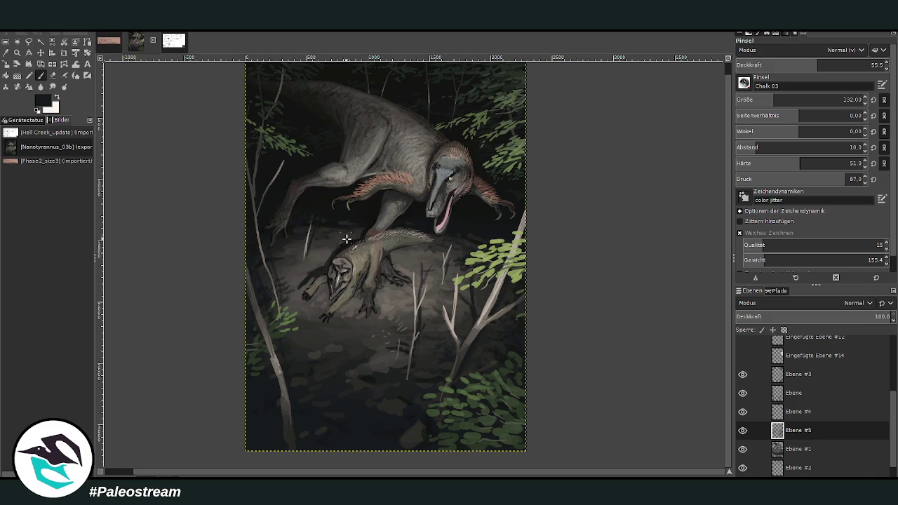
Zoom in closely on the prey dinosaur and make Ebene #1 the painting layer
scroll(253, 266, down, 3)
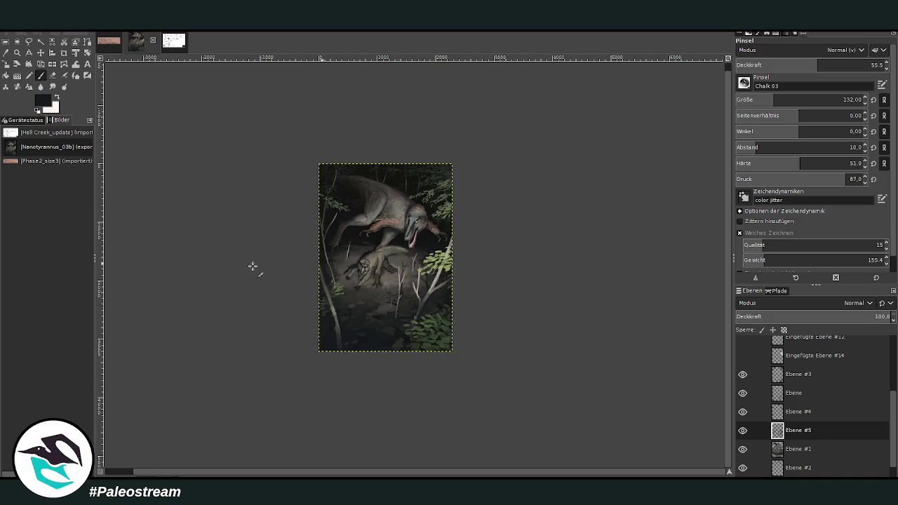
scroll(252, 267, down, 1)
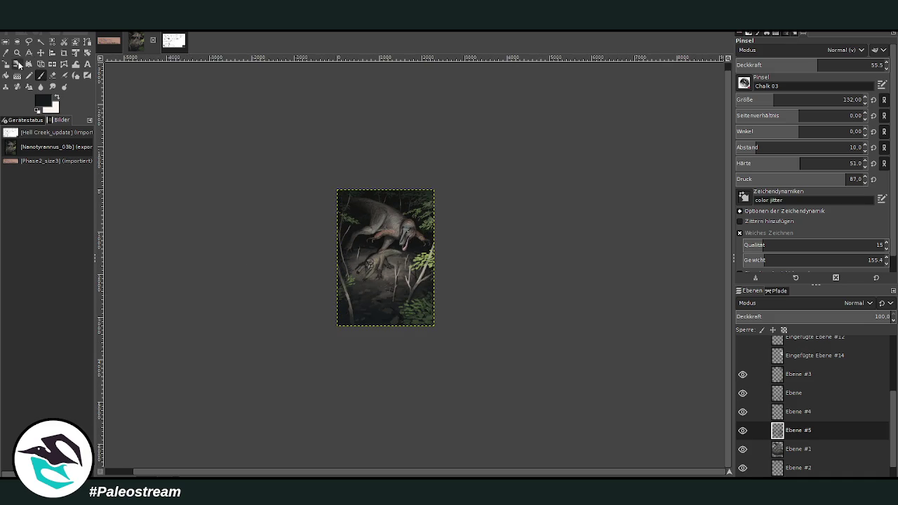
click(17, 52)
drag(335, 195, 454, 332)
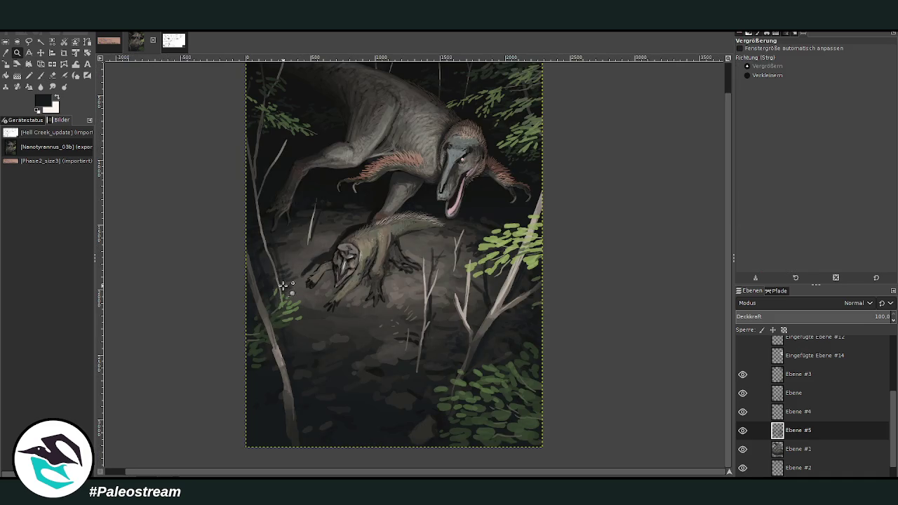
drag(274, 102, 484, 315)
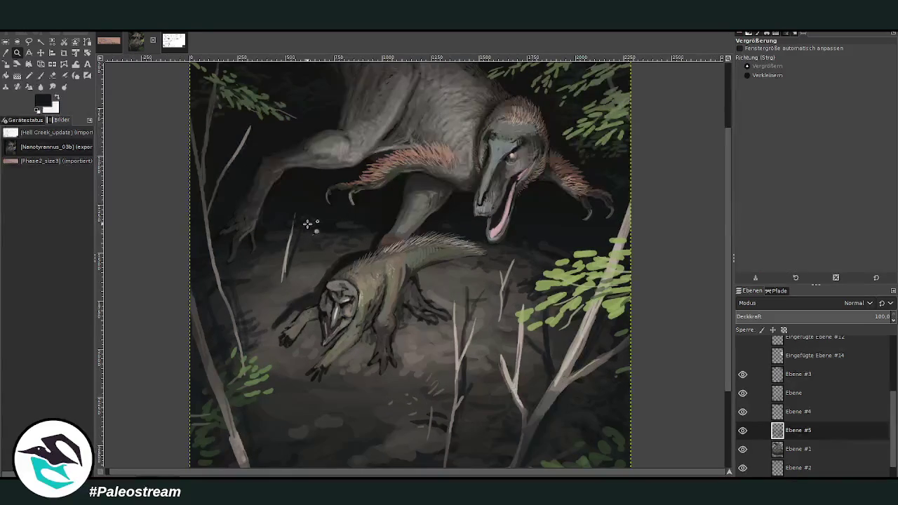
drag(305, 209, 429, 377)
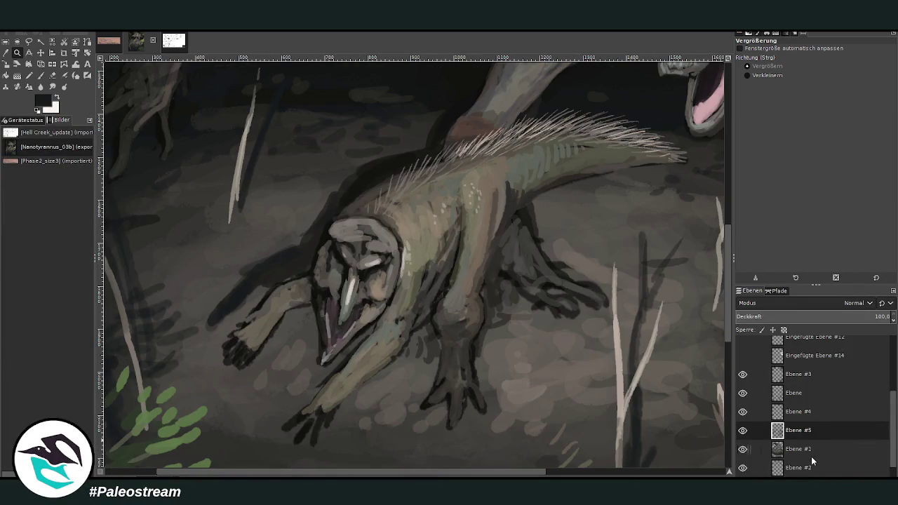
click(805, 449)
With a smaller, more opaque brush and sampled dark colour, touch up both hands' claws
key(o)
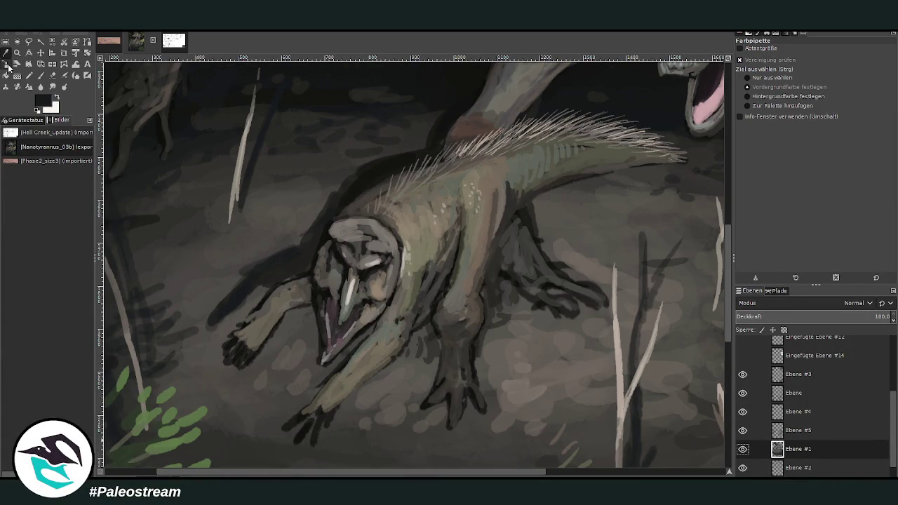
click(423, 244)
click(40, 77)
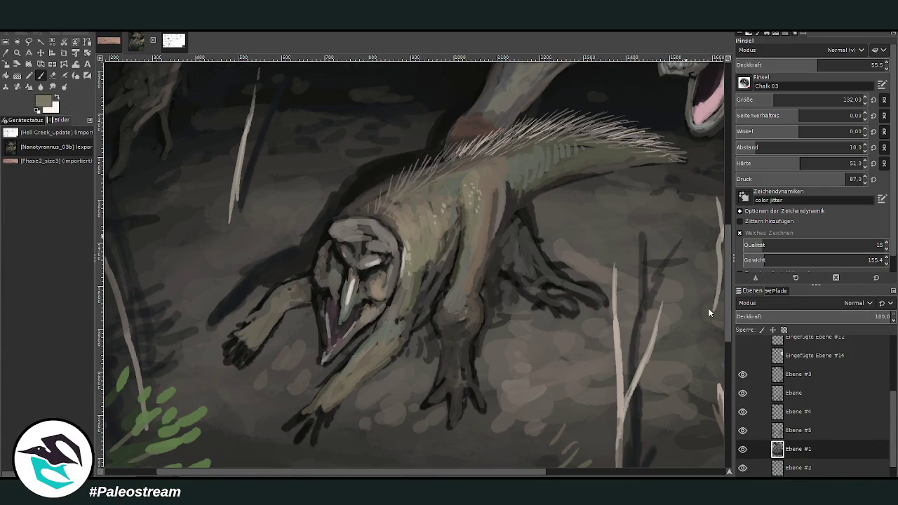
click(841, 65)
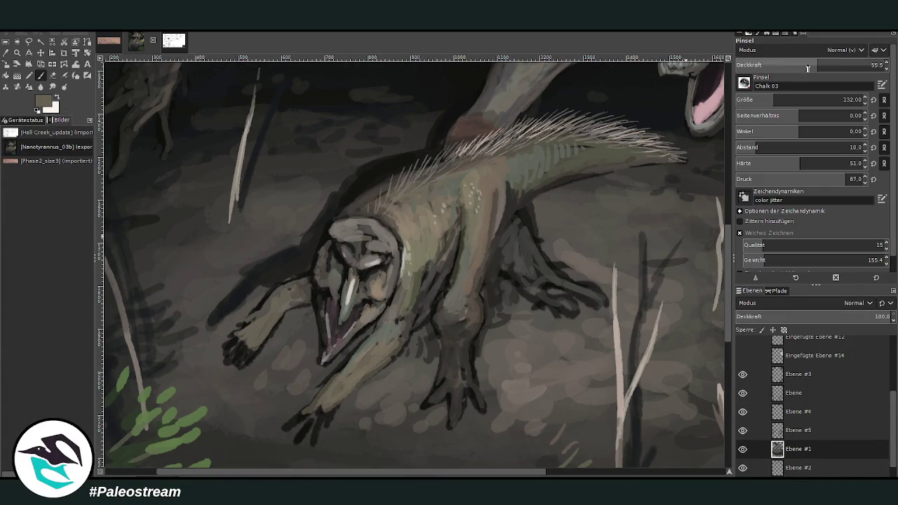
click(758, 99)
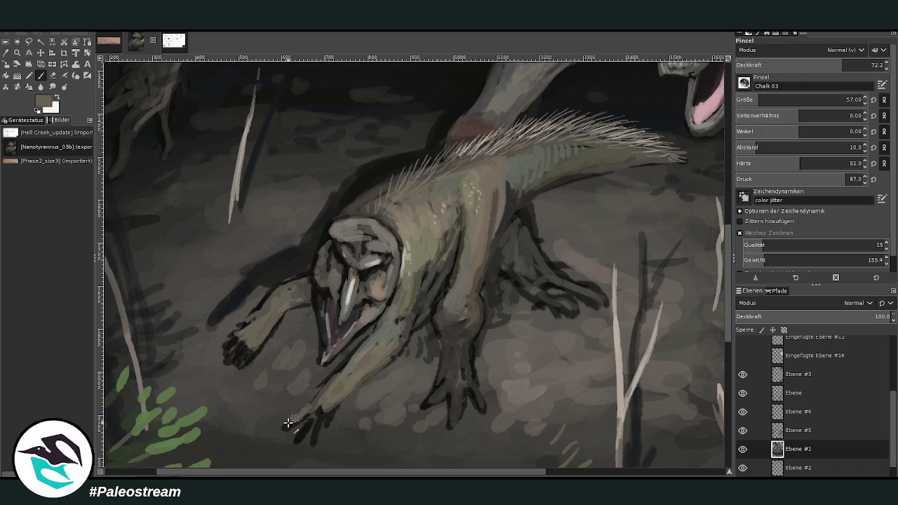
ctrl+click(707, 321)
mouse_move(313, 407)
mouse_down()
mouse_move(309, 437)
mouse_move(319, 397)
mouse_up()
mouse_move(254, 345)
mouse_down()
mouse_move(238, 368)
mouse_move(228, 356)
mouse_move(251, 328)
mouse_up()
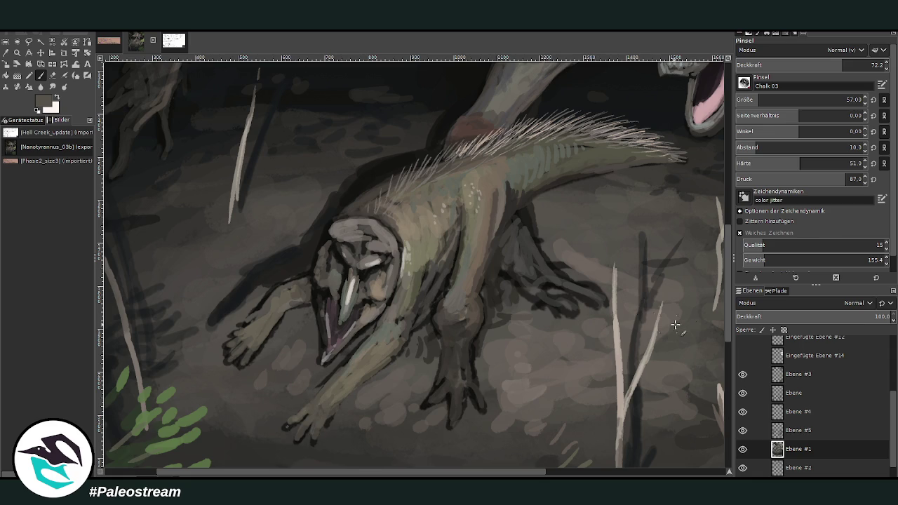
Lighten the lower hand's fingers and right-foot toes, then darken the toes with sampled brown
ctrl+click(694, 263)
drag(306, 423, 329, 397)
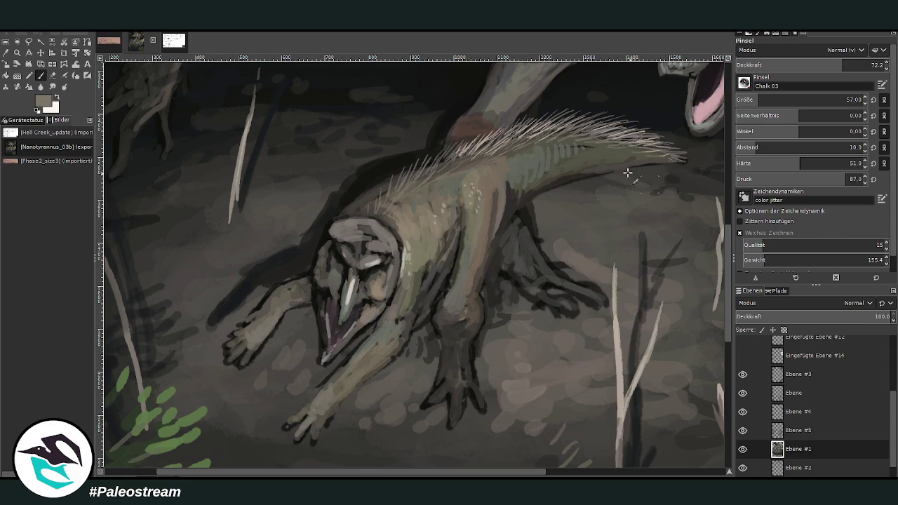
mouse_move(452, 407)
mouse_down()
mouse_move(451, 375)
mouse_move(455, 409)
mouse_move(435, 392)
mouse_move(477, 394)
mouse_move(446, 369)
mouse_up()
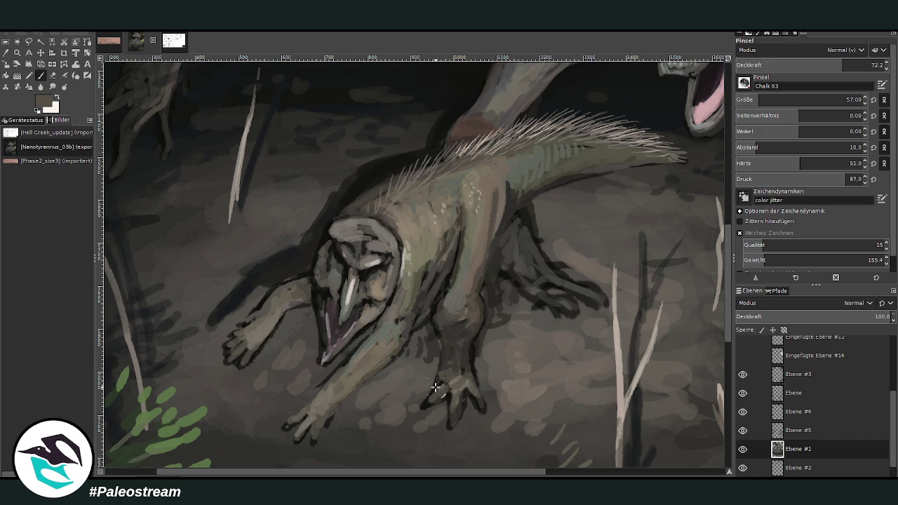
ctrl+click(710, 324)
drag(463, 372, 432, 390)
click(754, 100)
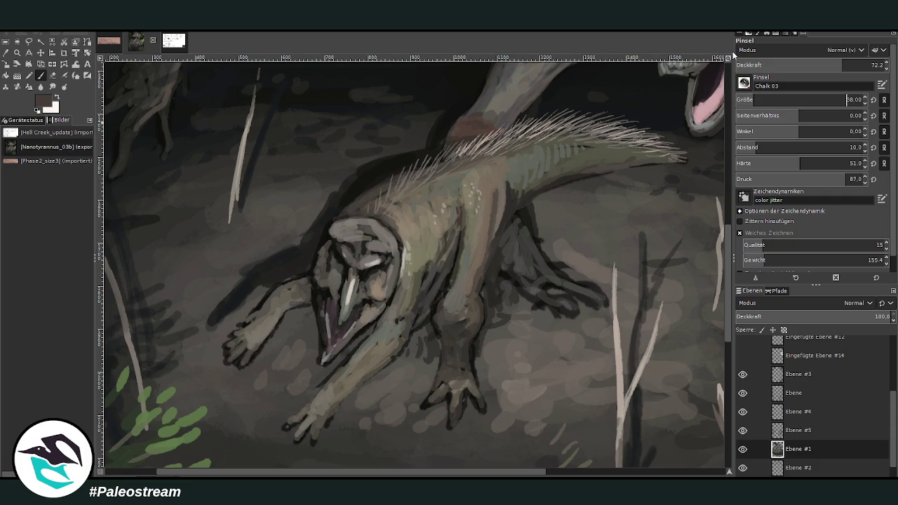
ctrl+click(650, 259)
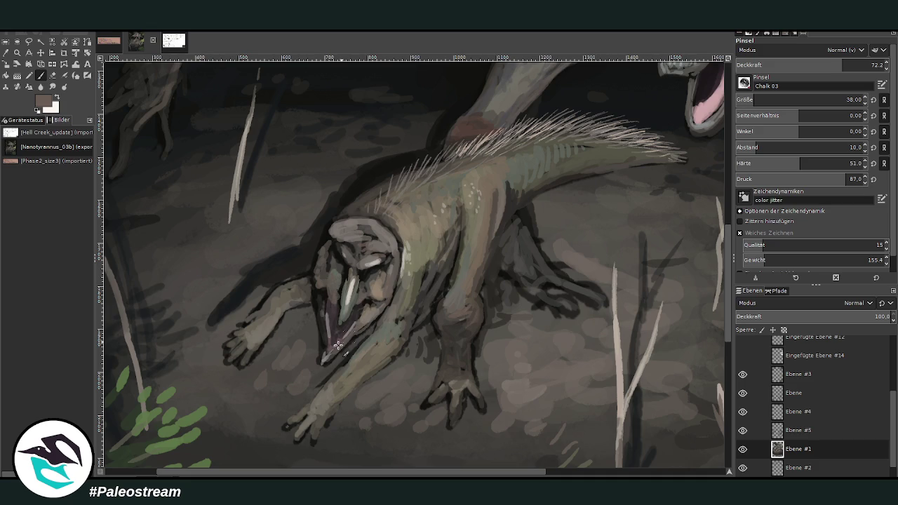
ctrl+click(632, 194)
Paint light grey-brown toe and claw strokes on the hind foot, and shade between leg and foot
ctrl+click(564, 275)
mouse_move(562, 301)
mouse_down()
mouse_move(552, 305)
mouse_move(507, 254)
mouse_up()
ctrl+click(671, 246)
drag(528, 219, 530, 259)
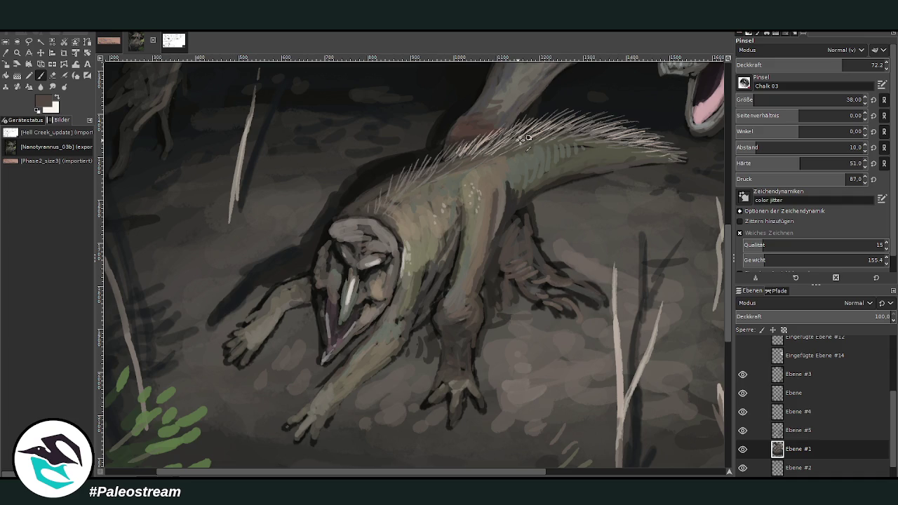
Darken the hind foot with near-black strokes using a slightly larger brush
ctrl+click(419, 96)
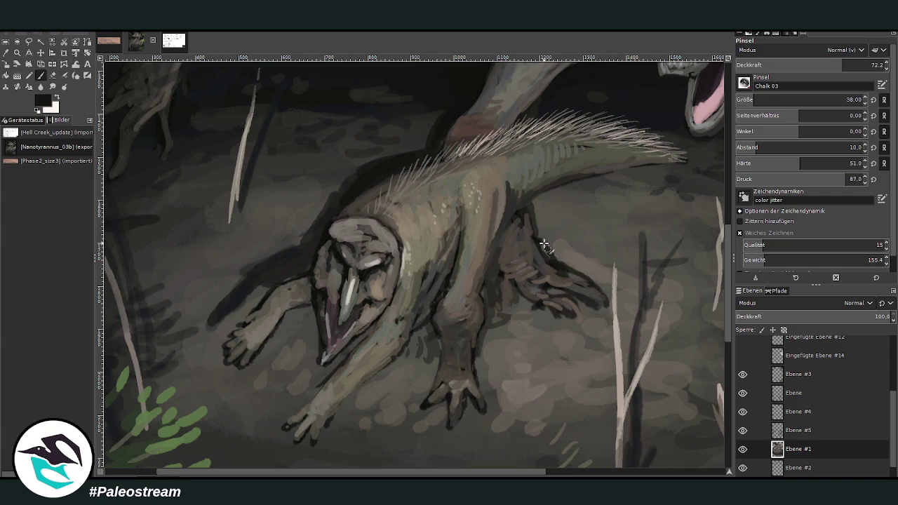
click(756, 100)
click(853, 100)
mouse_move(567, 274)
mouse_down()
mouse_move(602, 286)
mouse_move(553, 261)
mouse_move(533, 210)
mouse_move(552, 260)
mouse_move(567, 269)
mouse_move(553, 287)
mouse_move(539, 279)
mouse_move(508, 289)
mouse_move(501, 311)
mouse_move(509, 281)
mouse_up()
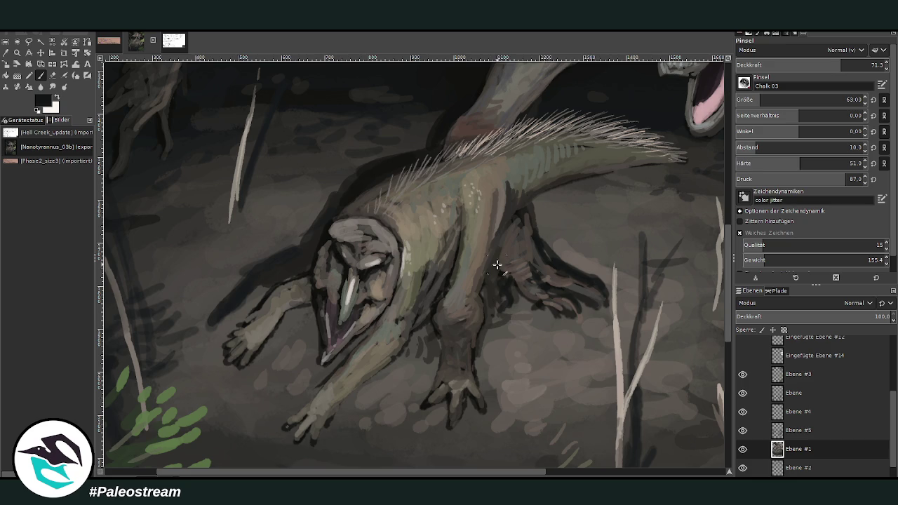
Lighten the prey's hind leg and rear foot with sampled brownish and light grey strokes
ctrl+click(501, 263)
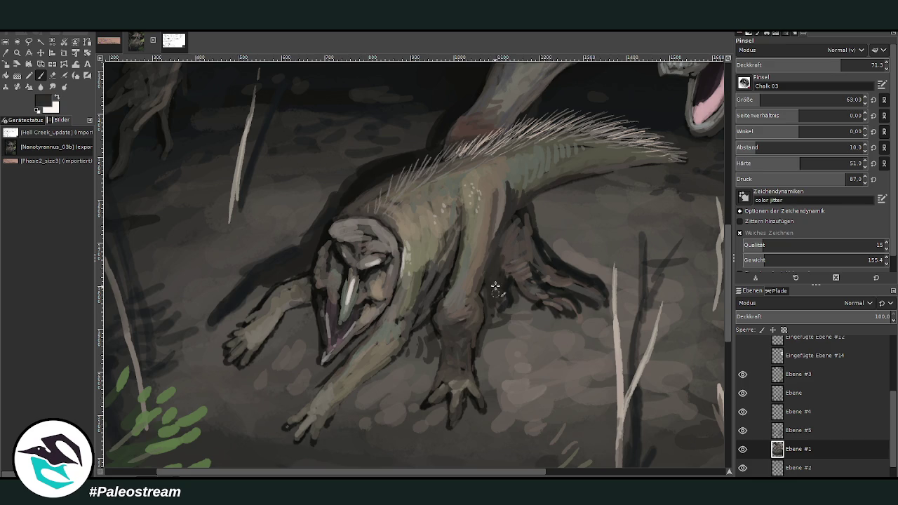
ctrl+click(513, 246)
mouse_move(513, 246)
mouse_down()
mouse_move(499, 286)
mouse_move(500, 263)
mouse_up()
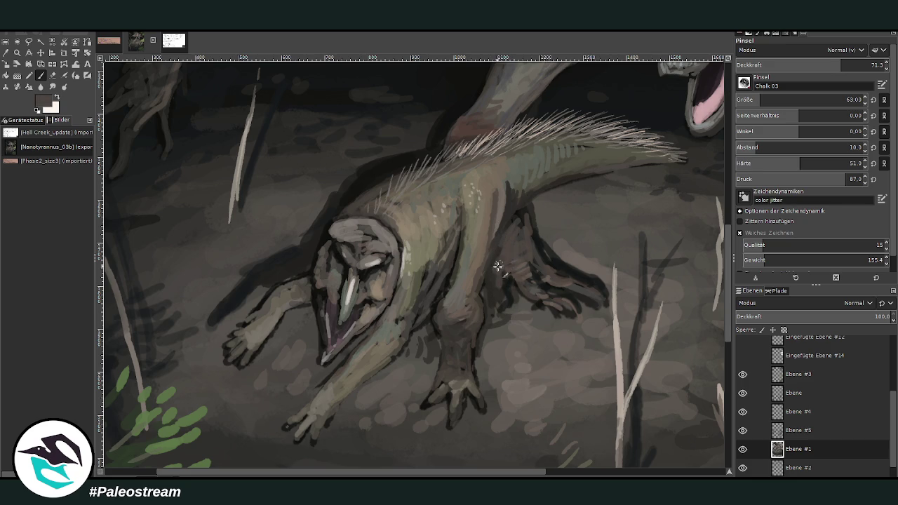
mouse_move(538, 288)
mouse_down()
mouse_move(561, 297)
mouse_move(582, 285)
mouse_move(561, 280)
mouse_move(535, 248)
mouse_up()
ctrl+click(591, 285)
mouse_move(592, 285)
mouse_down()
mouse_move(578, 316)
mouse_move(555, 296)
mouse_move(589, 283)
mouse_move(543, 268)
mouse_move(561, 309)
mouse_move(517, 265)
mouse_move(497, 303)
mouse_move(499, 326)
mouse_up()
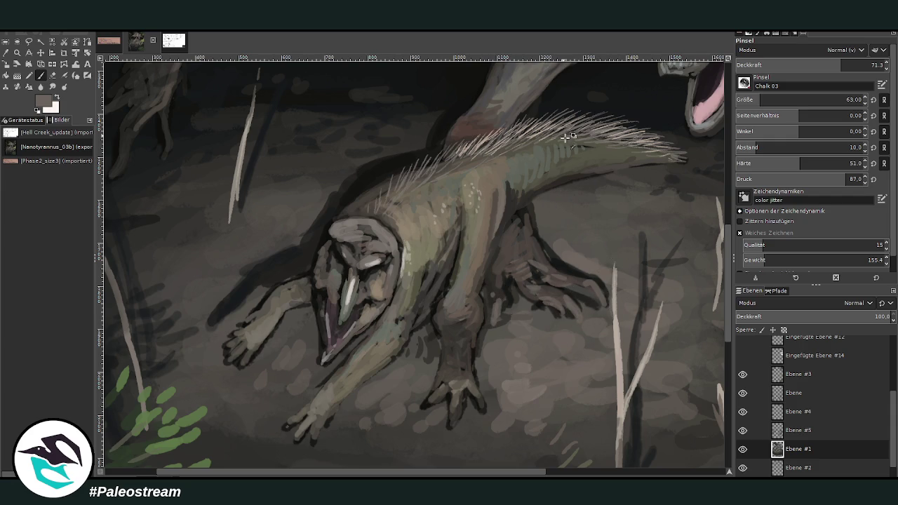
ctrl+click(552, 247)
Shrink the brush to size 30 and paint light beige highlights on the prey's cheek
click(847, 99)
text(30)
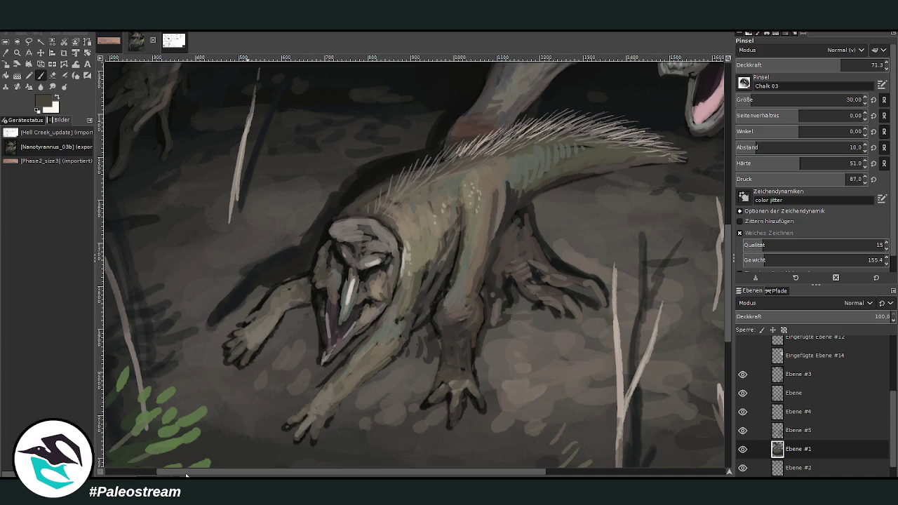
click(17, 64)
click(359, 259)
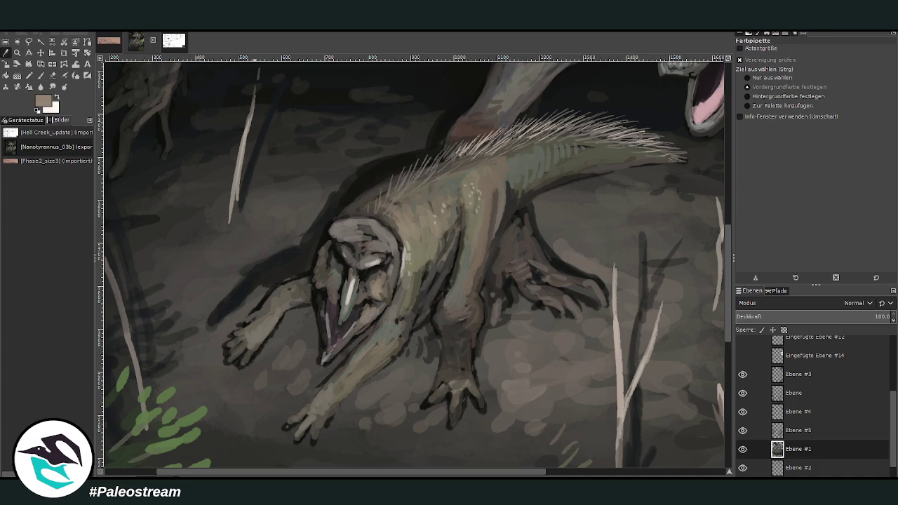
click(40, 75)
drag(383, 284, 387, 306)
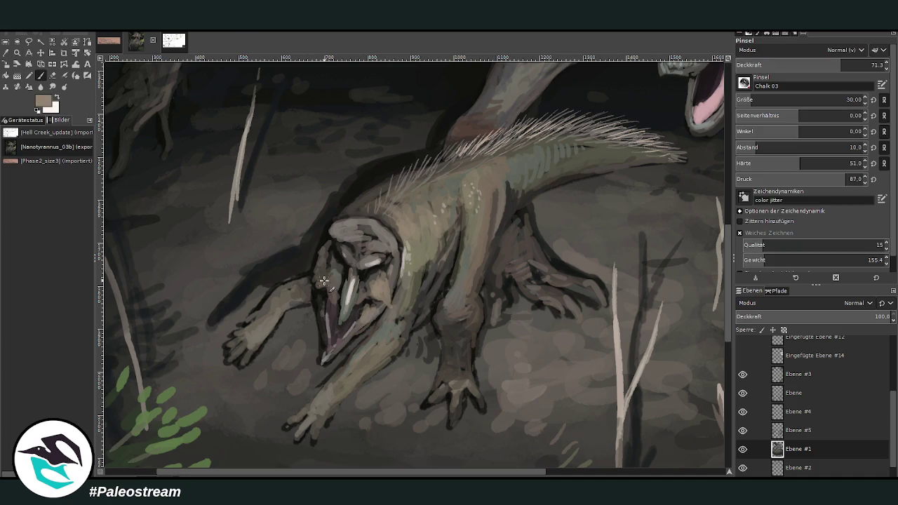
drag(327, 279, 320, 272)
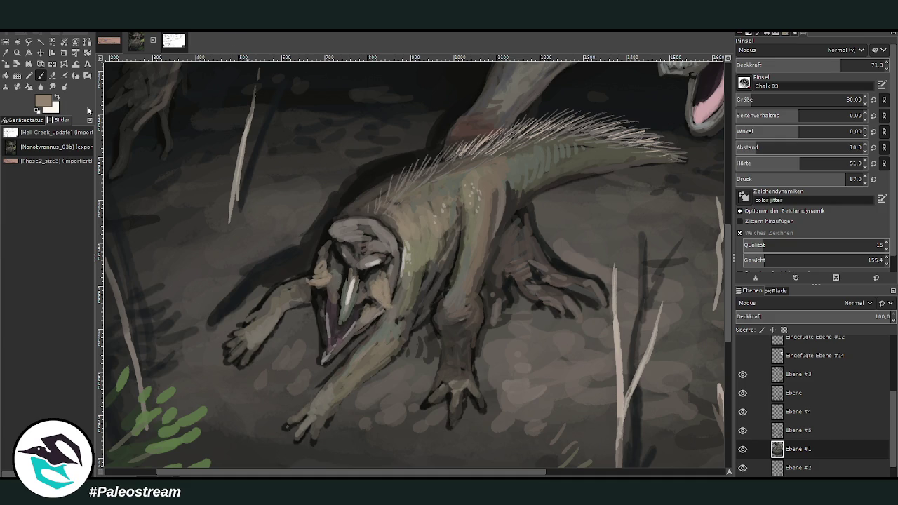
Darken the left edge of the prey's snout with a sampled dark grey
ctrl+click(712, 291)
ctrl+click(707, 304)
drag(313, 288, 324, 333)
ctrl+click(707, 307)
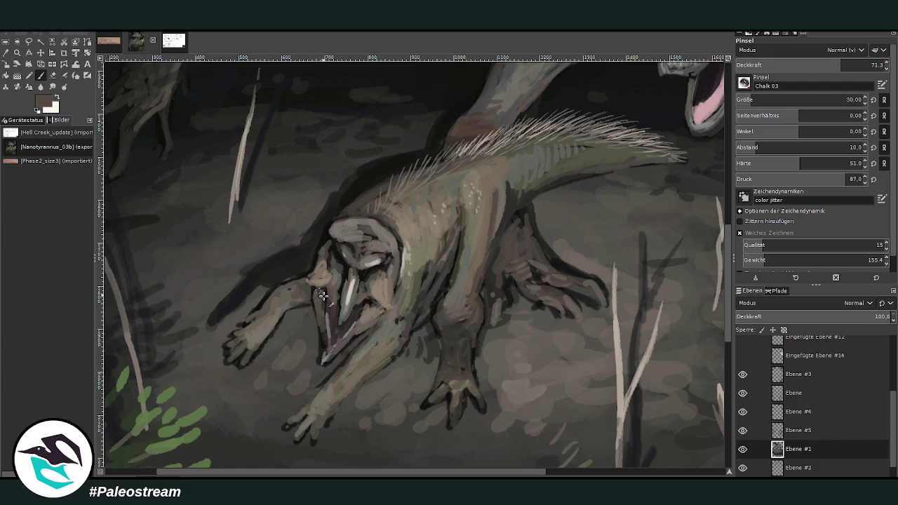
ctrl+click(706, 324)
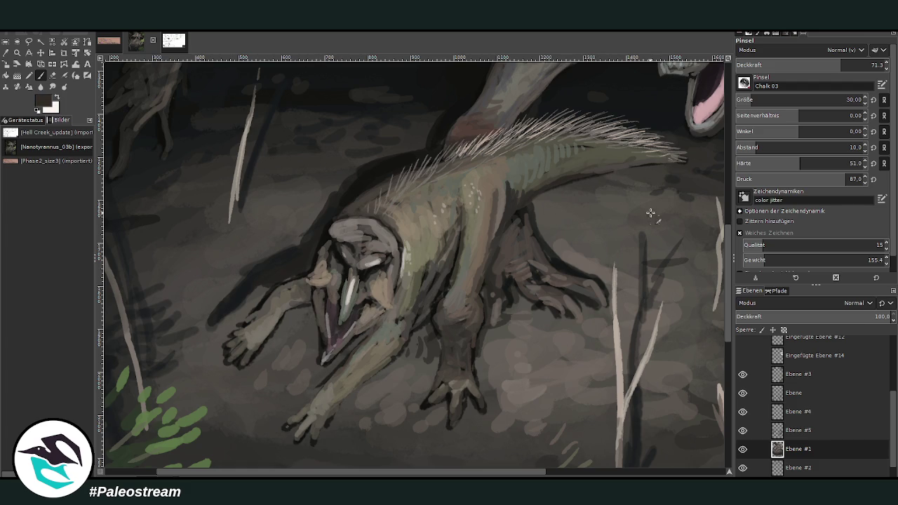
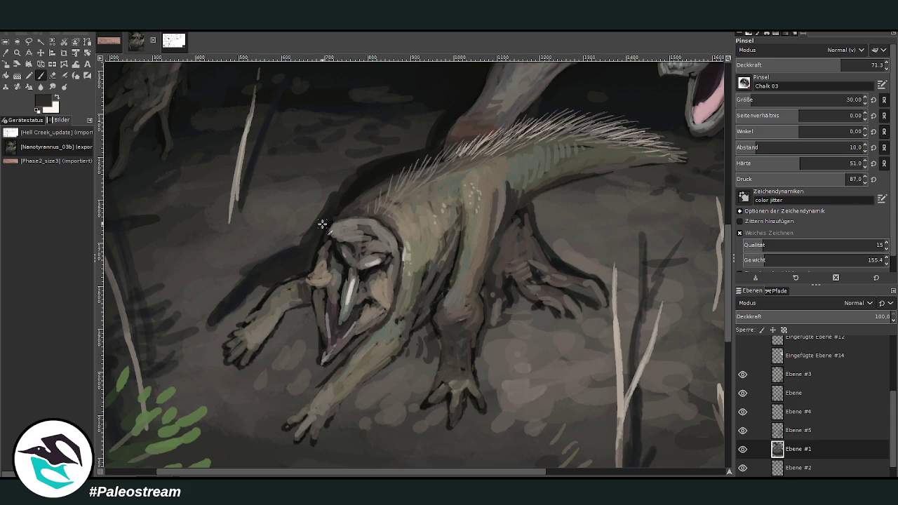
Sample grey and brown tones from the creature and darken the prey's forearm with faint chalk streaks
key(o)
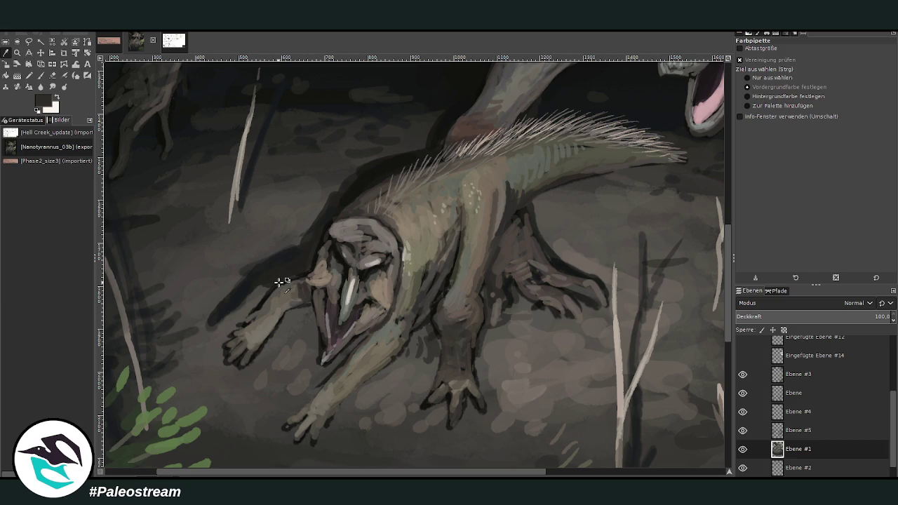
ctrl+click(239, 295)
click(224, 320)
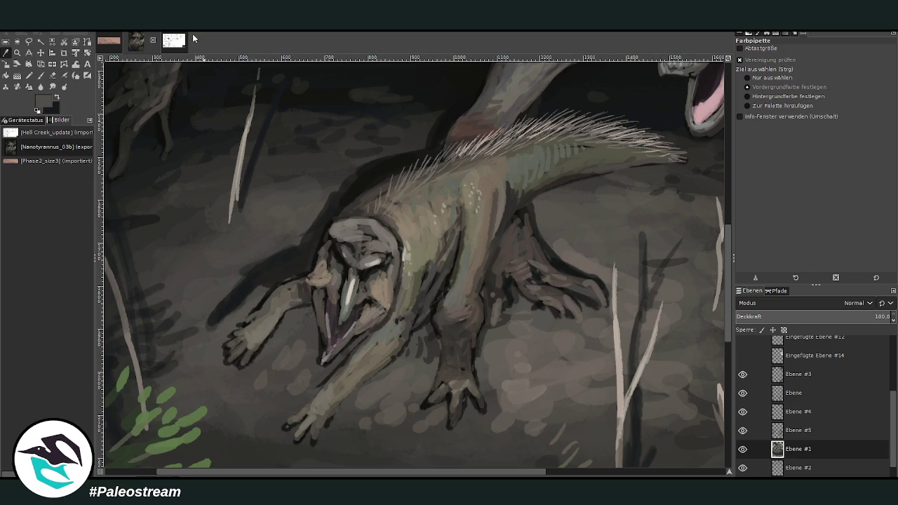
key(p)
ctrl+click(238, 302)
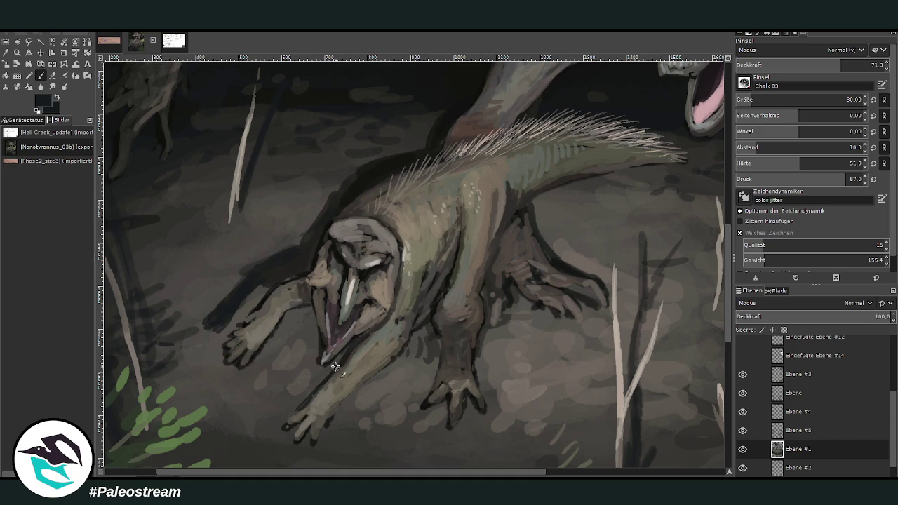
ctrl+click(454, 355)
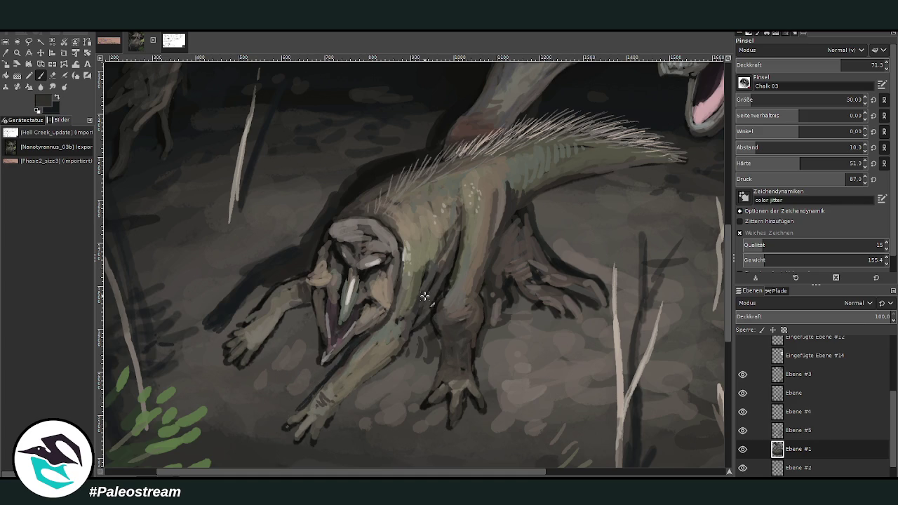
ctrl+click(464, 292)
ctrl+click(473, 316)
mouse_move(403, 344)
mouse_down()
mouse_move(312, 424)
mouse_move(313, 411)
mouse_up()
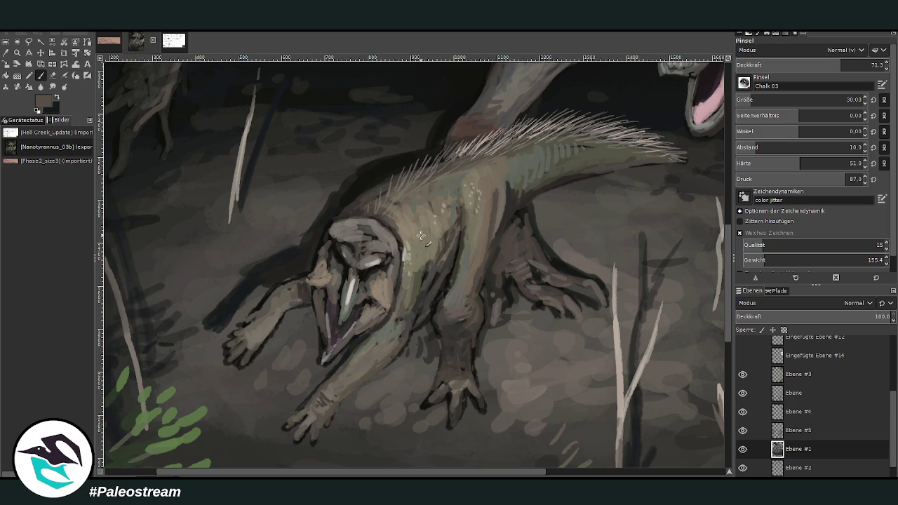
Lighten the forearm with grey-brown from the prey's chest and hatch dark between forearm and leg
ctrl+click(409, 281)
ctrl+click(428, 300)
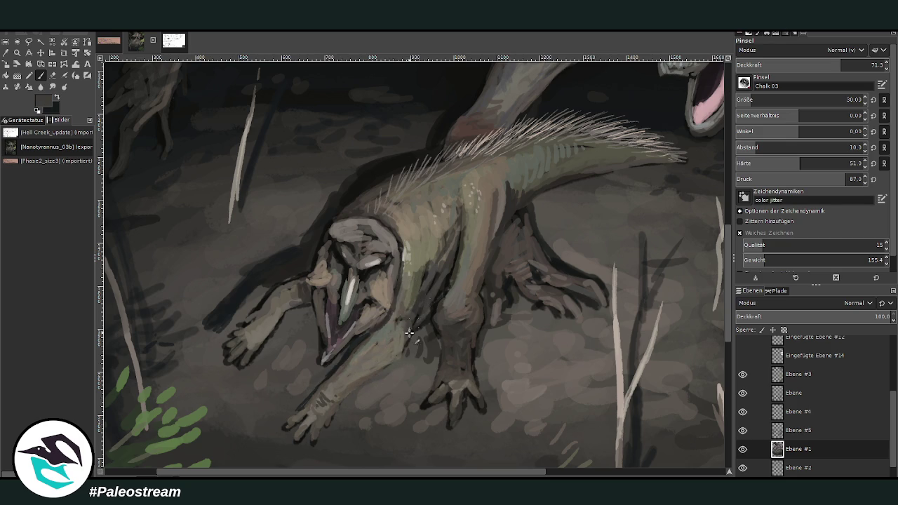
ctrl+click(352, 349)
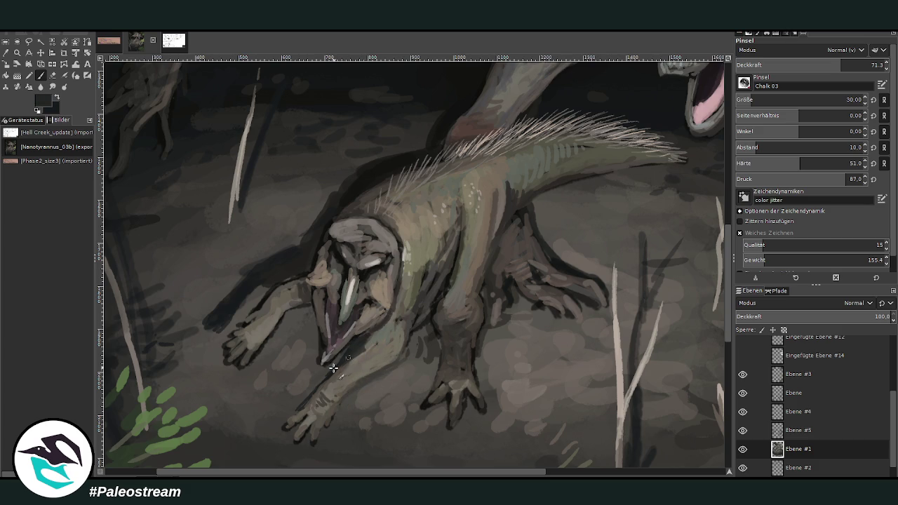
ctrl+click(363, 359)
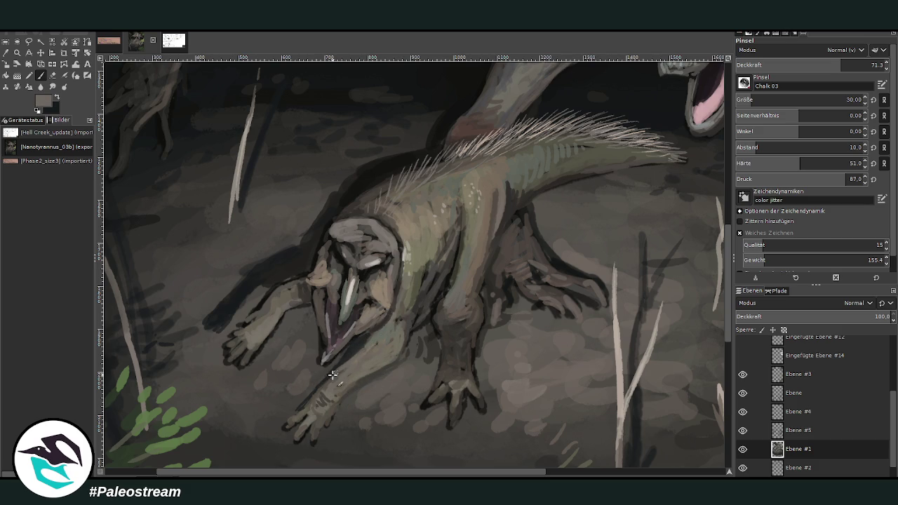
drag(321, 396, 393, 362)
ctrl+click(411, 332)
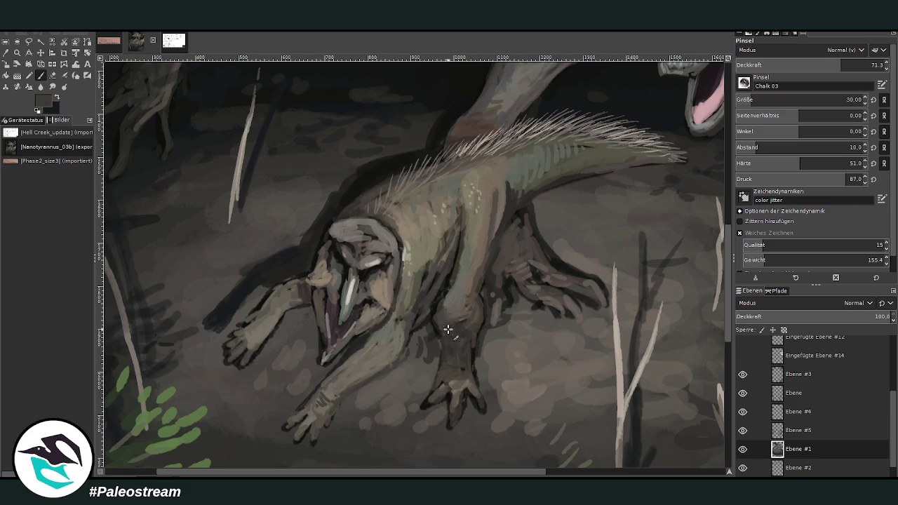
drag(412, 334, 420, 342)
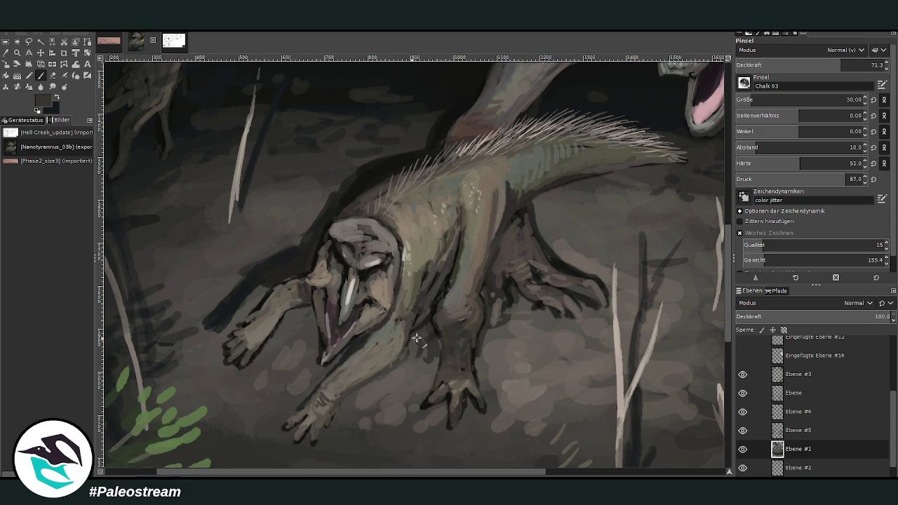
Paint light strokes on the prey's claws and a faint near-black mark on its leg
ctrl+click(400, 385)
mouse_move(545, 305)
mouse_down()
mouse_move(513, 287)
mouse_move(549, 267)
mouse_up()
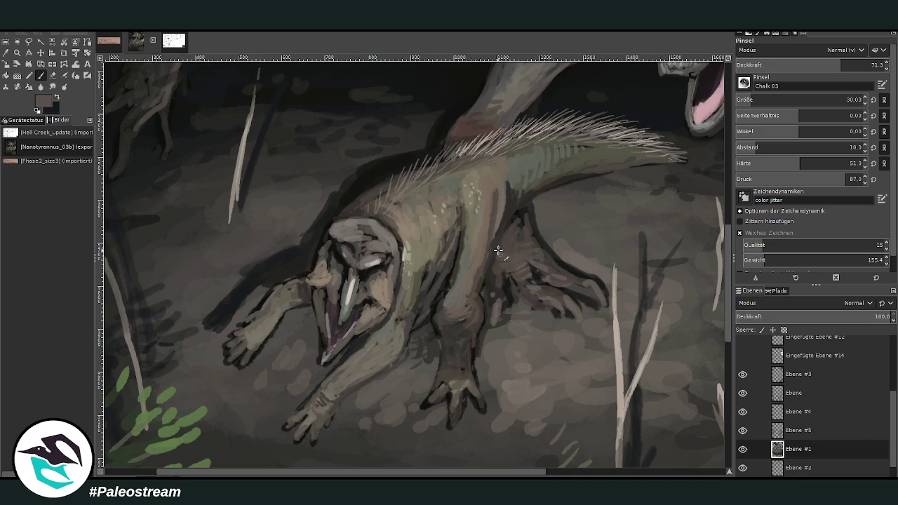
ctrl+click(511, 217)
ctrl+click(506, 253)
drag(500, 240, 484, 278)
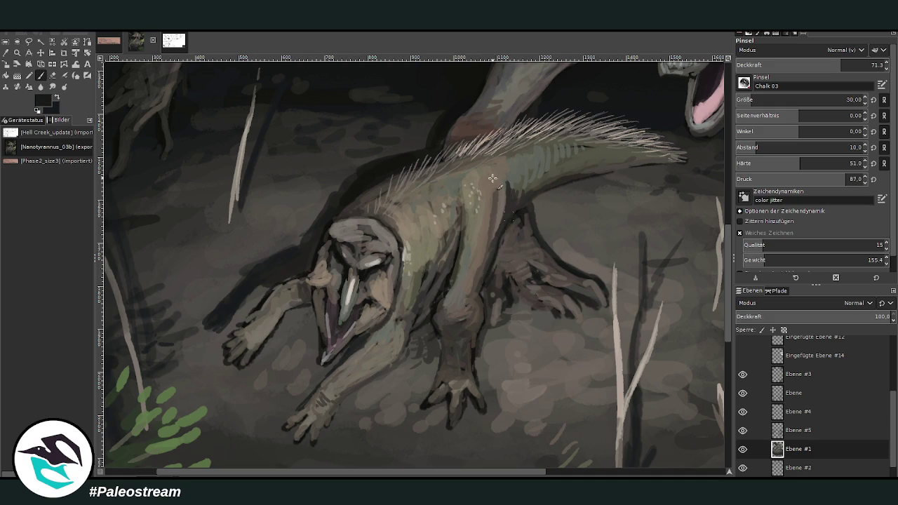
Set brush opacity to 47 and add dark hatching along the prey's neck, back and arm
drag(465, 127, 469, 117)
scroll(491, 266, up, 5)
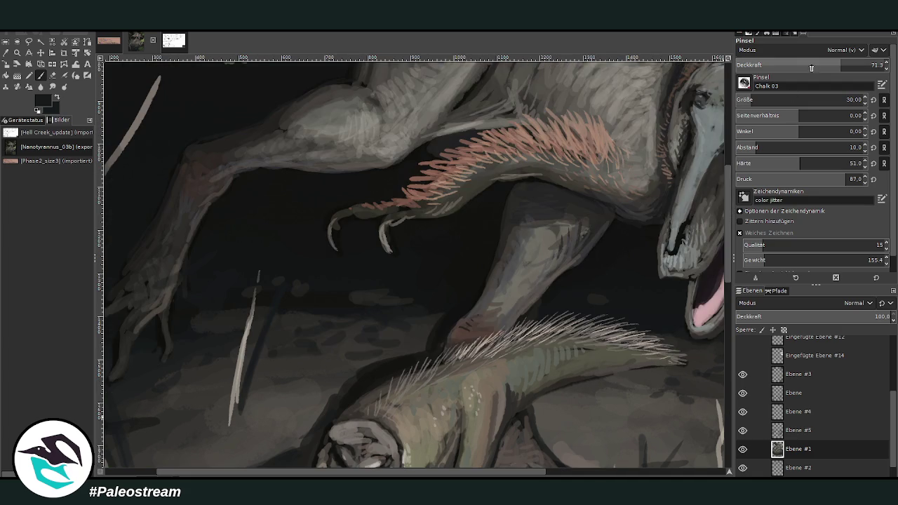
click(807, 63)
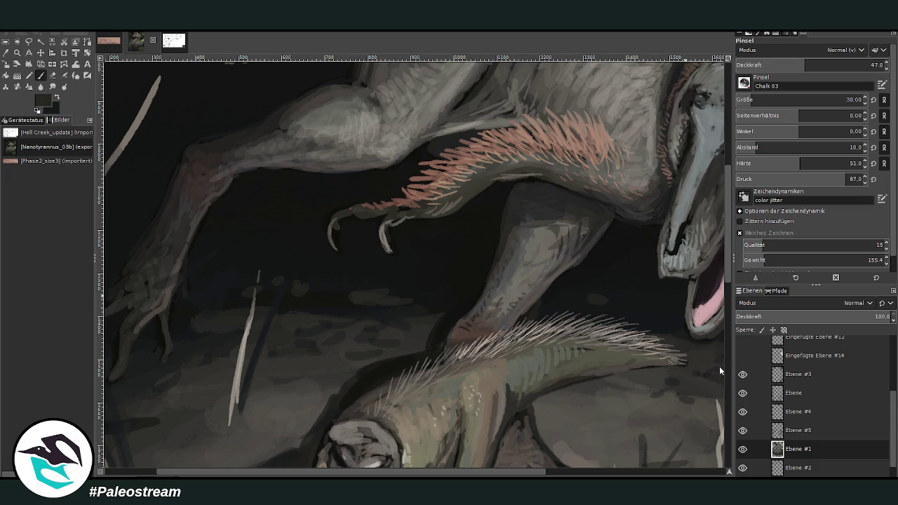
scroll(719, 366, down, 5)
drag(499, 212, 482, 233)
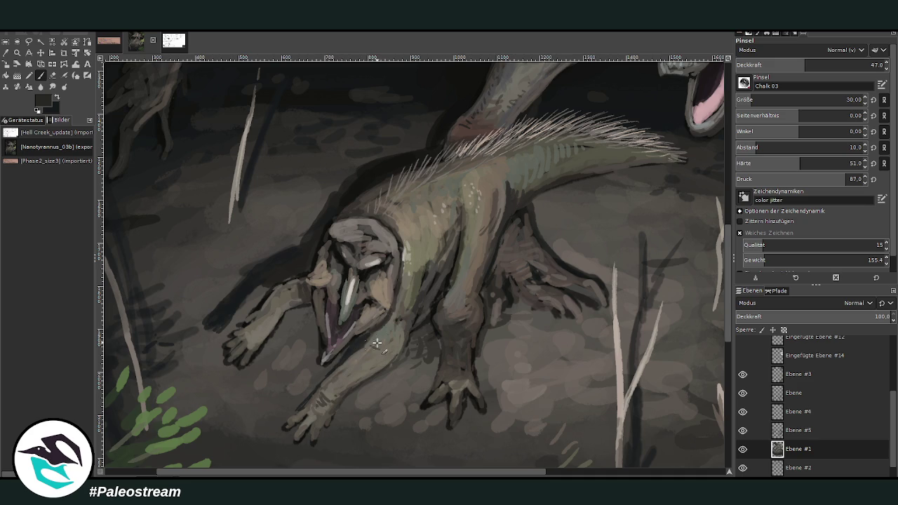
drag(381, 335, 396, 321)
Dab light grey specks on the prey's arm using tones sampled from the canvas
ctrl+click(275, 350)
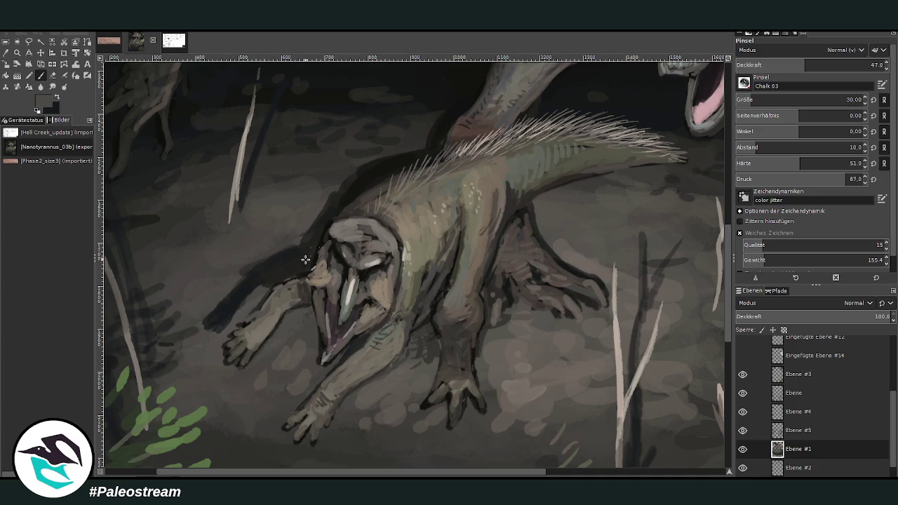
drag(251, 301, 265, 294)
ctrl+click(270, 322)
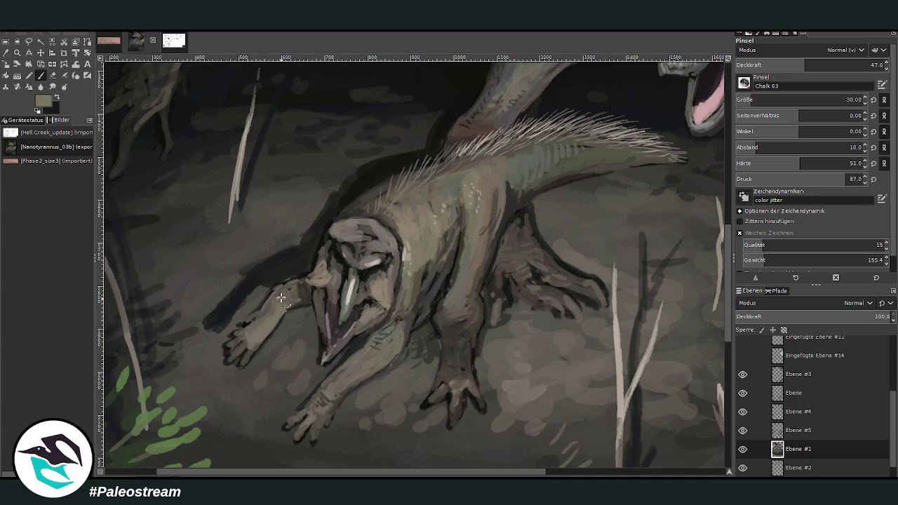
ctrl+click(705, 307)
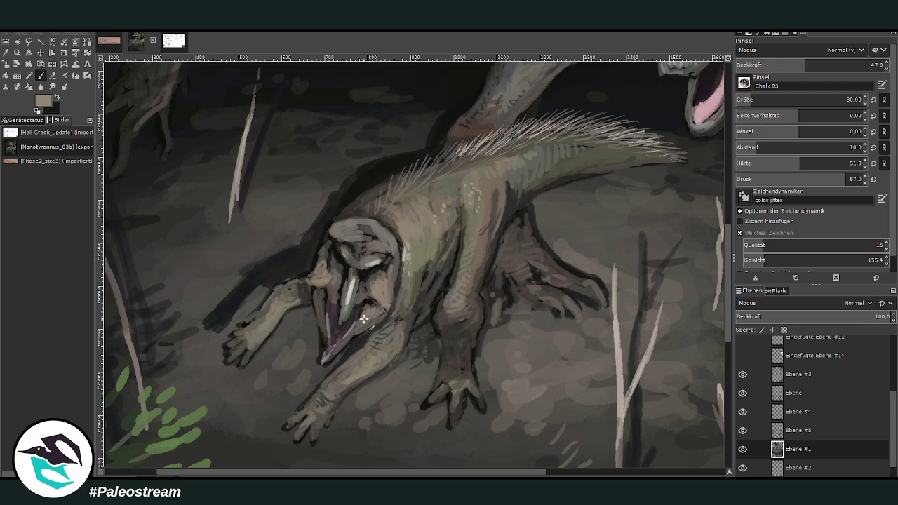
Paint a thin pink line in the prey's mouth and sample grey-brown tones for the snout
drag(323, 306, 326, 340)
ctrl+click(706, 307)
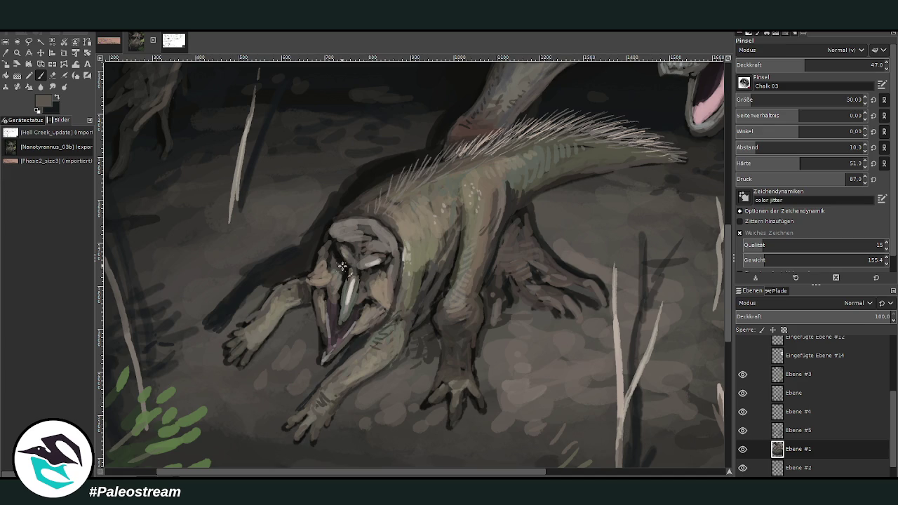
ctrl+click(710, 313)
ctrl+click(705, 321)
ctrl+click(575, 161)
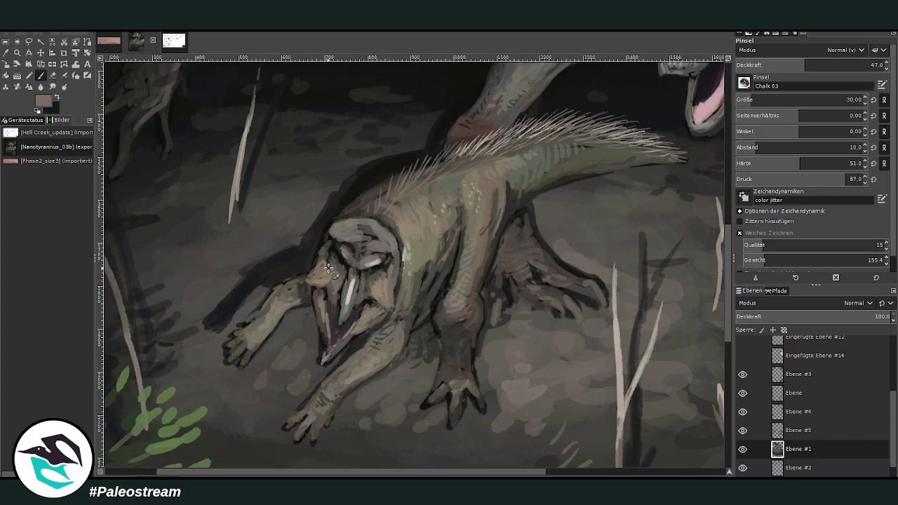
ctrl+click(677, 225)
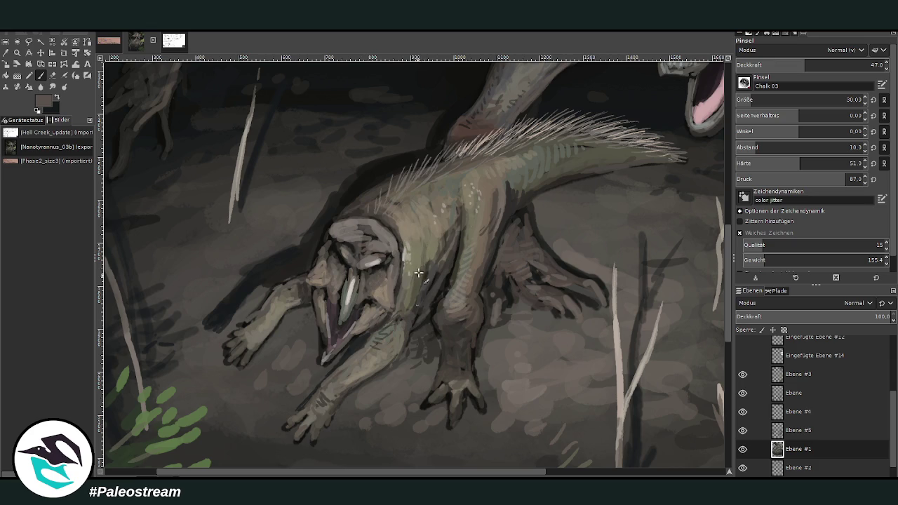
ctrl+click(709, 312)
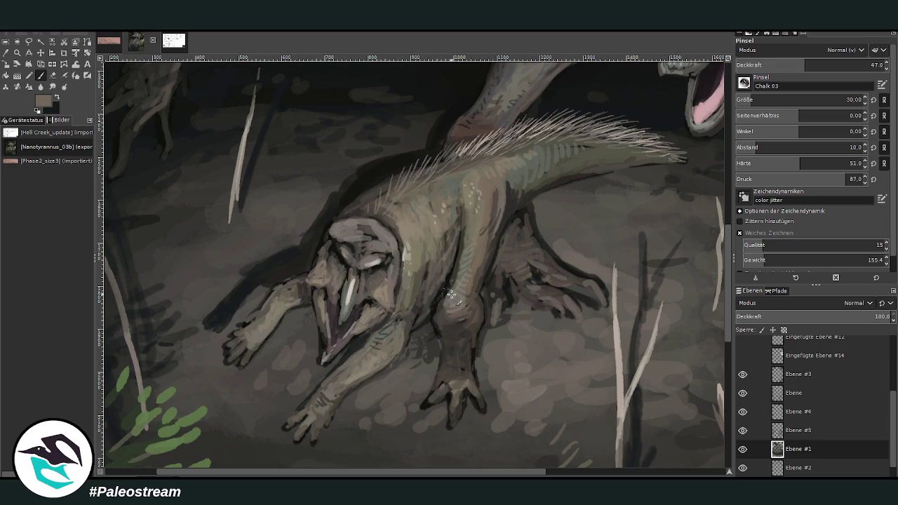
Highlight the prey's forefoot with light strokes and outline its toes in dark
ctrl+click(636, 200)
ctrl+click(701, 317)
mouse_move(458, 357)
mouse_down()
mouse_move(454, 376)
mouse_move(425, 406)
mouse_up()
ctrl+click(704, 323)
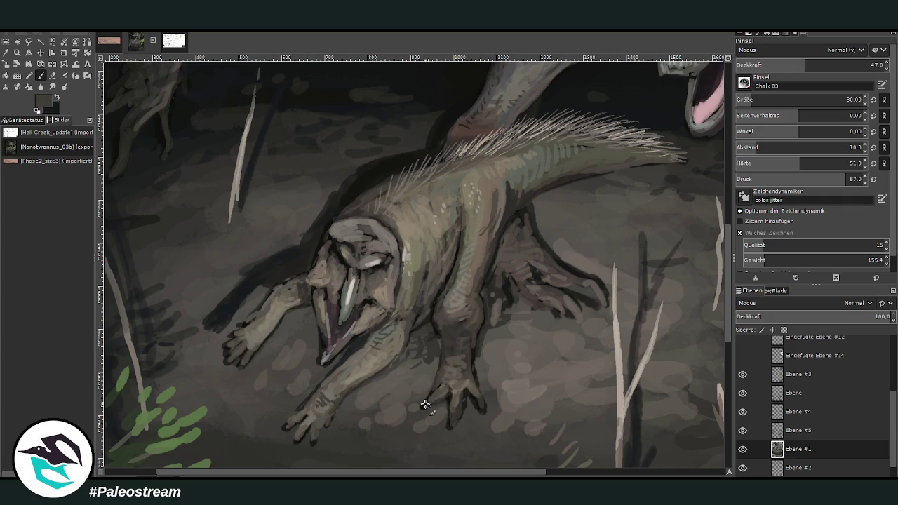
Zoom in on the two dinosaurs
scroll(474, 343, down, 2)
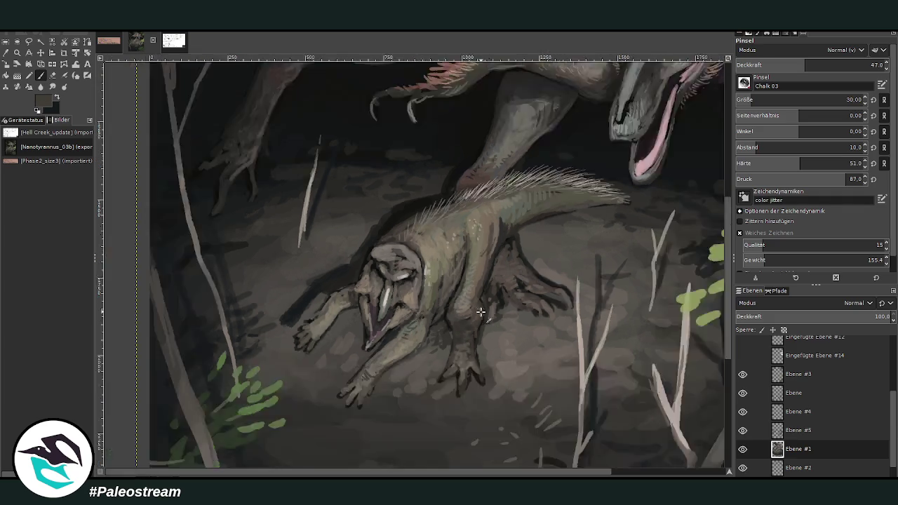
scroll(479, 323, down, 3)
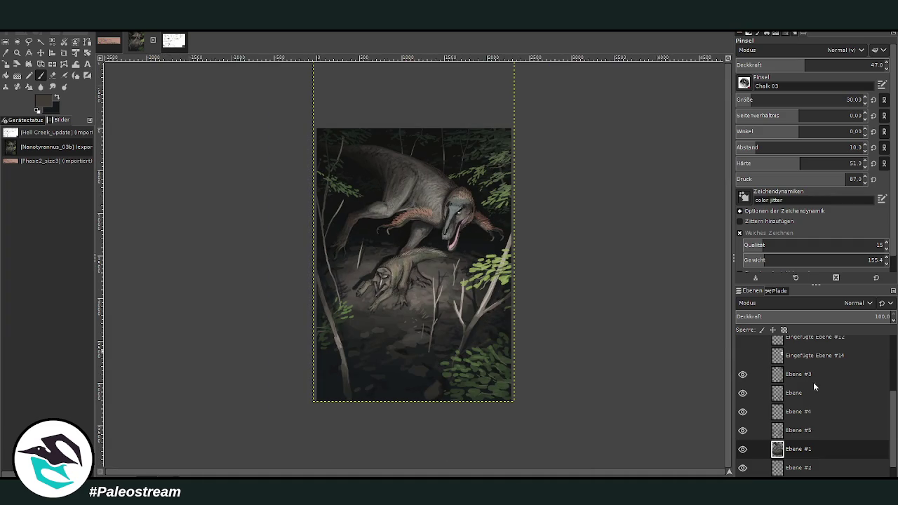
click(16, 54)
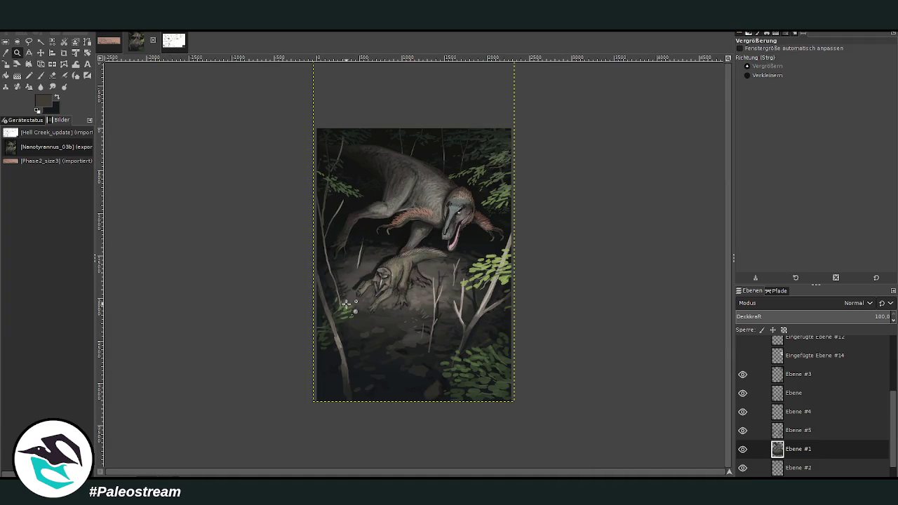
drag(368, 193, 444, 315)
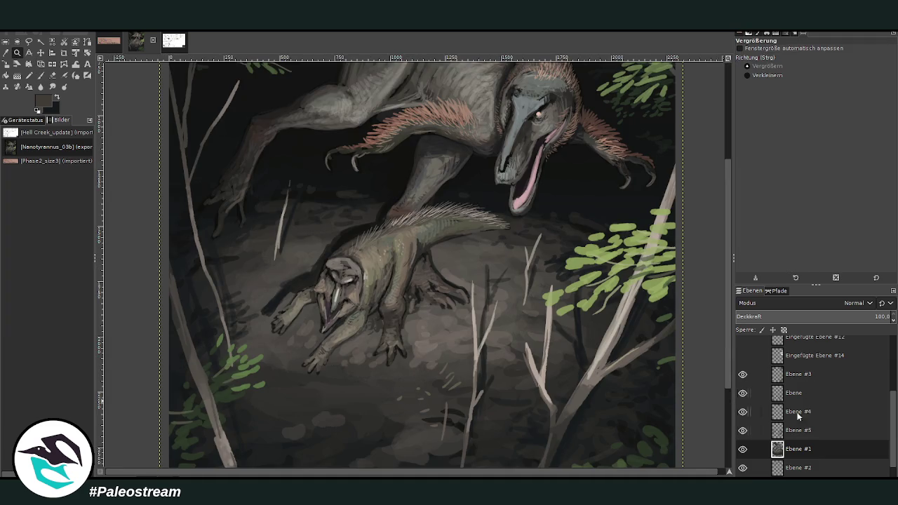
Set the chalk brush to size 90 at 37.5 opacity
key(o)
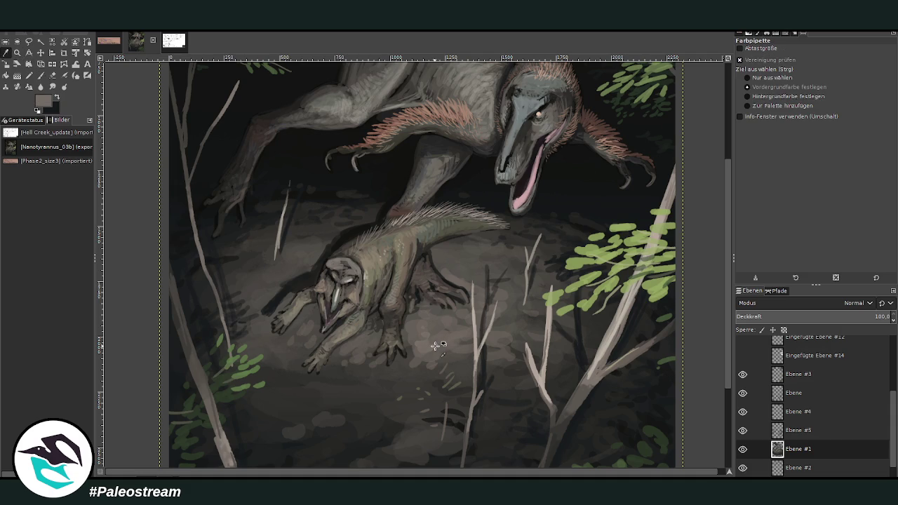
key(p)
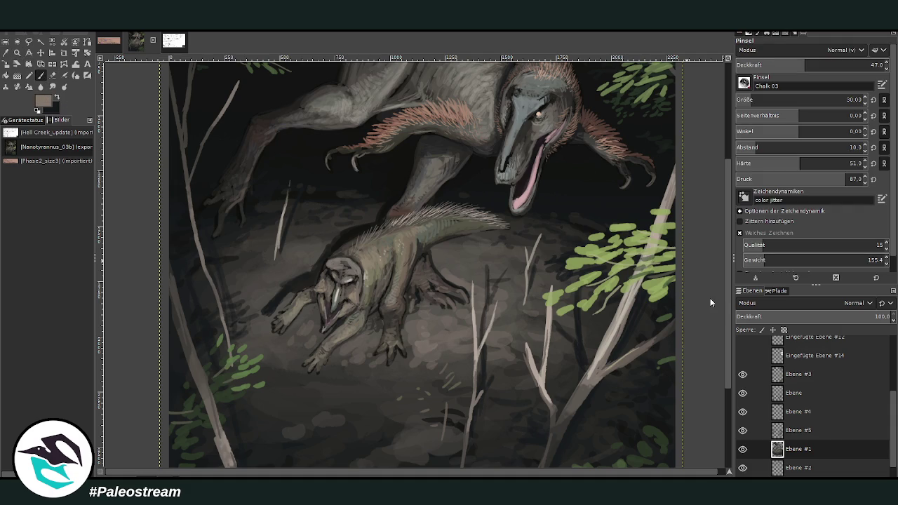
drag(779, 100, 755, 92)
click(775, 98)
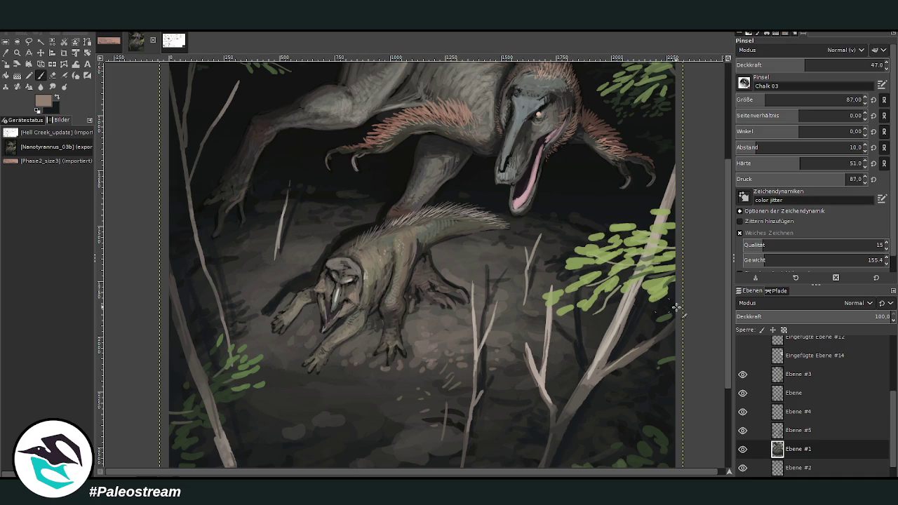
click(766, 100)
click(791, 65)
Paint light pebble speckles below the prey and lower brush opacity to 27.8
mouse_move(374, 364)
mouse_down()
mouse_move(412, 364)
mouse_move(339, 367)
mouse_up()
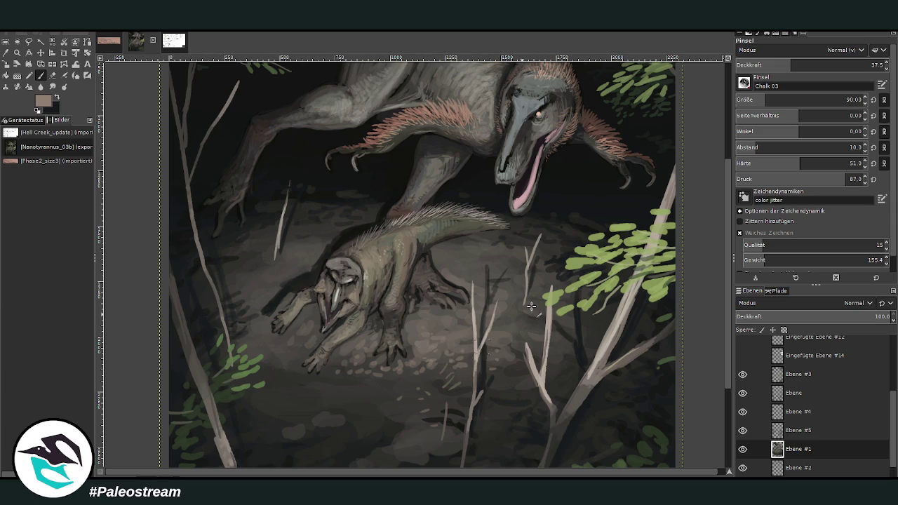
click(777, 65)
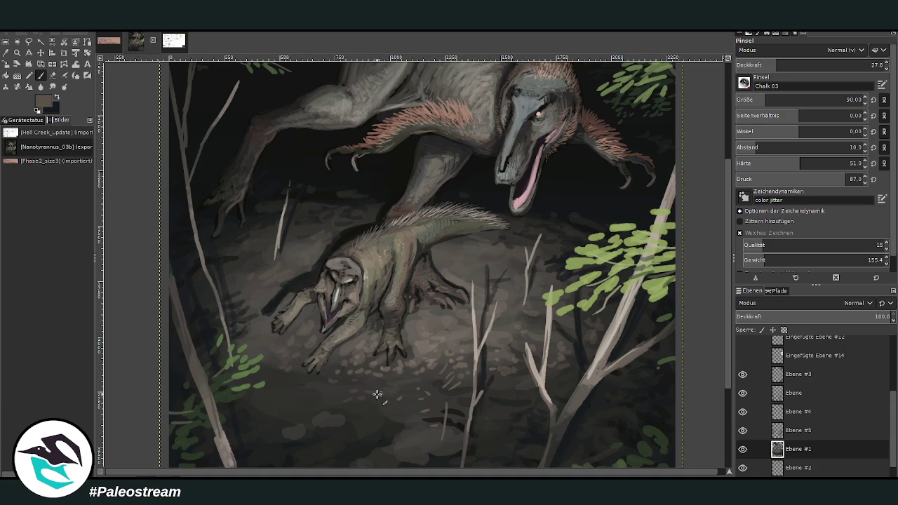
drag(727, 194, 725, 270)
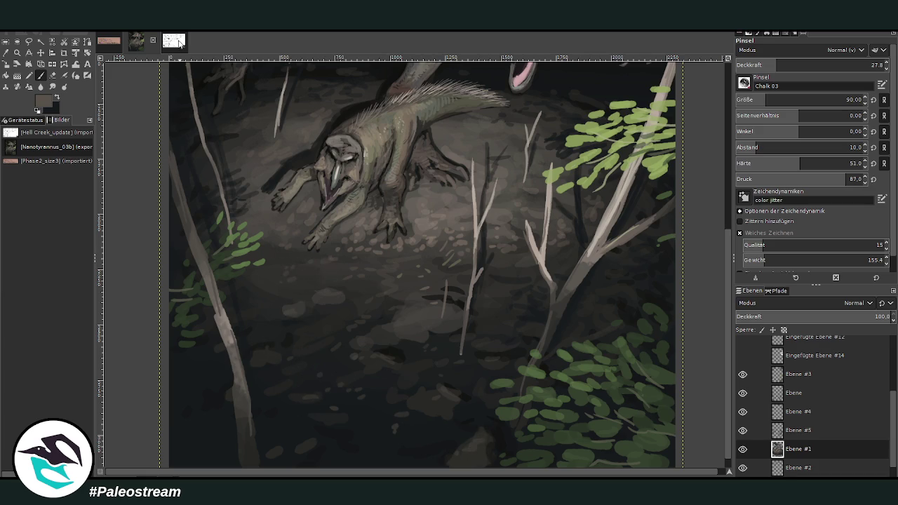
Sample a dark painting colour, set opacity to 45.1 and shade the prey's foreleg and claws
click(16, 54)
click(289, 157)
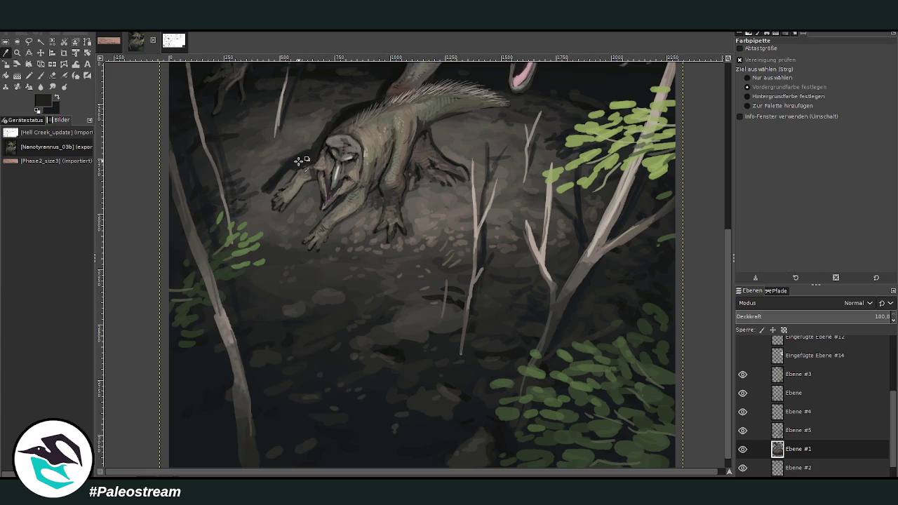
click(42, 75)
click(802, 64)
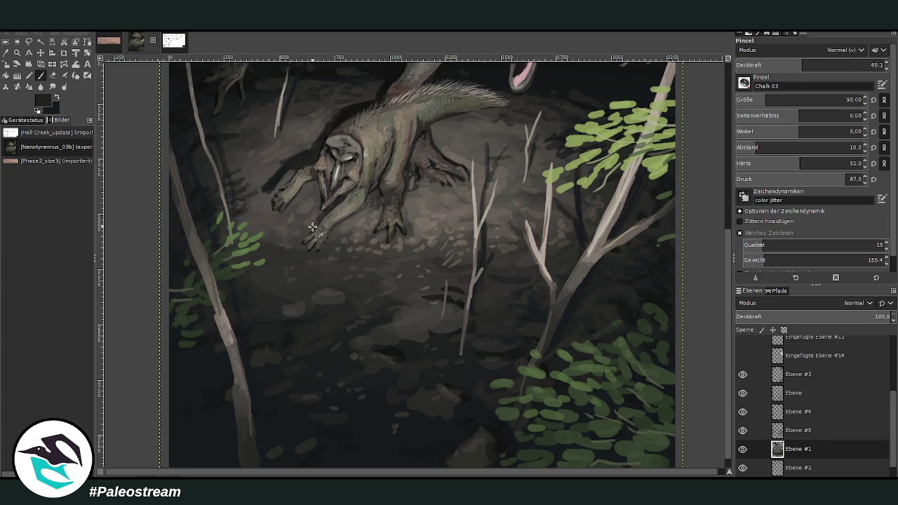
drag(319, 217, 305, 236)
mouse_move(295, 164)
mouse_down()
mouse_move(267, 195)
mouse_move(288, 164)
mouse_up()
scroll(490, 117, up, 3)
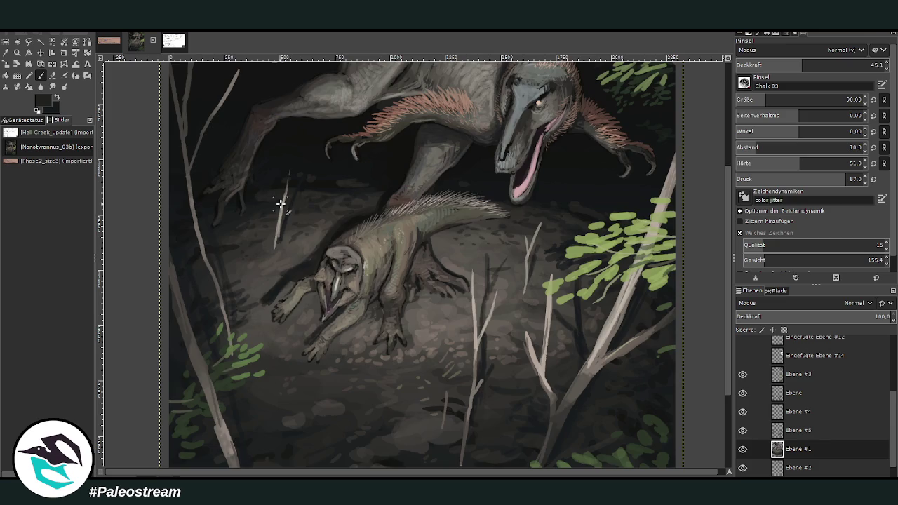
Zoom out and frame the full painting so it fills the window
key(minus)
key(minus)
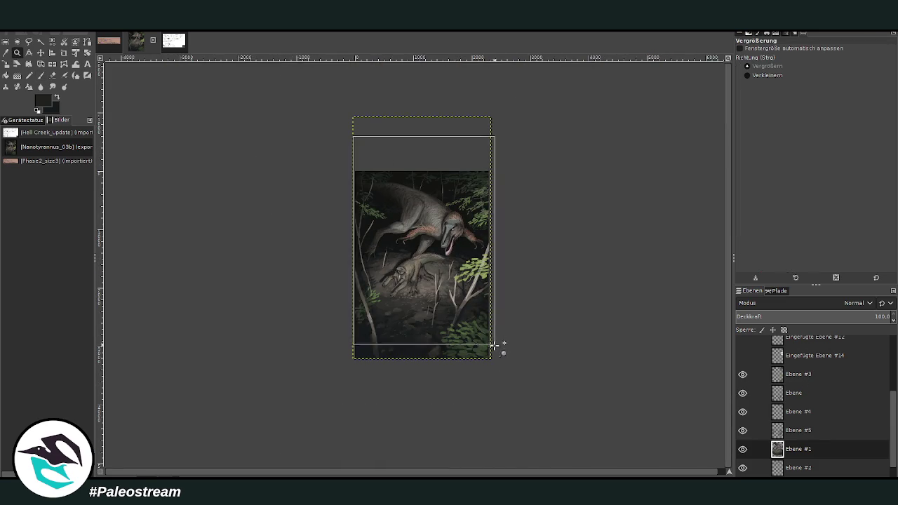
drag(353, 136, 497, 347)
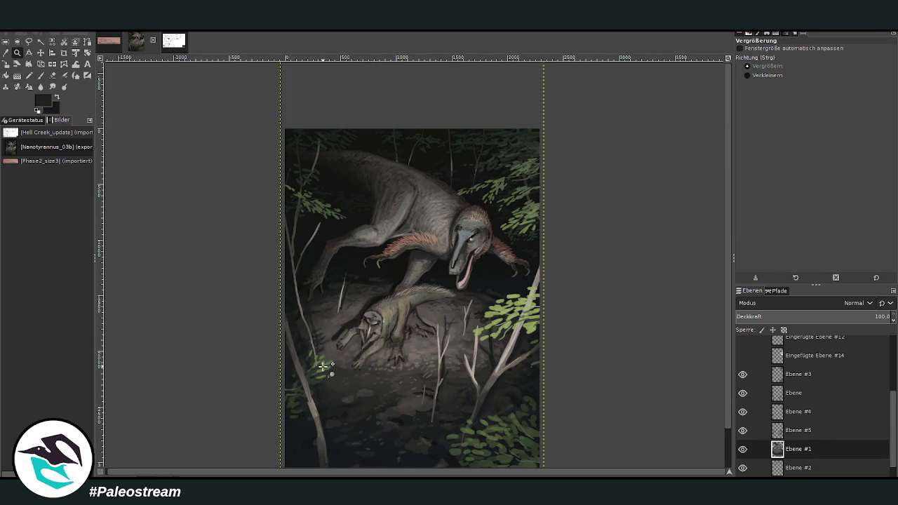
scroll(702, 333, down, 3)
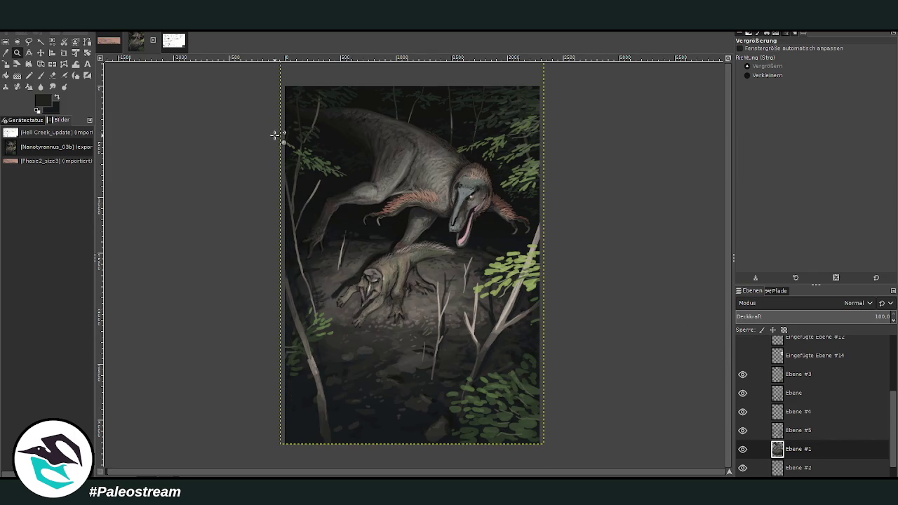
drag(295, 75, 556, 441)
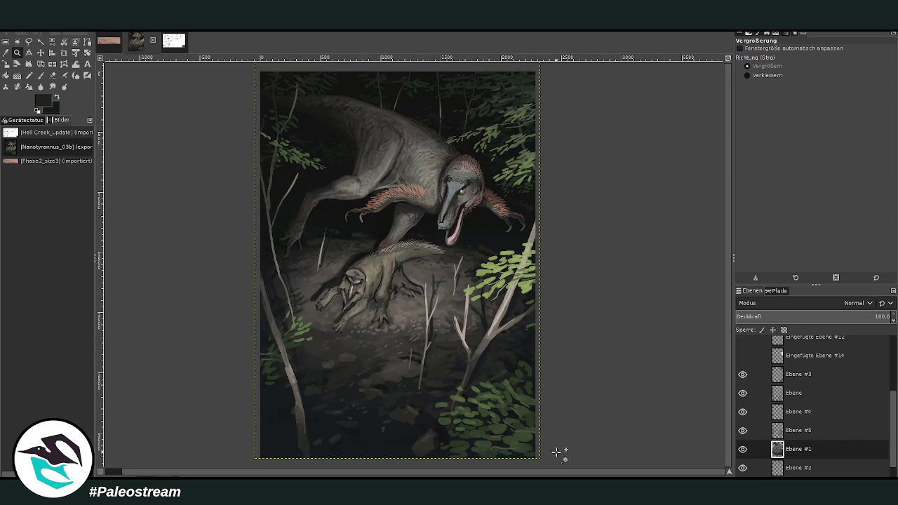
Add a new empty layer above Ebene #3 for the spotlight
click(6, 42)
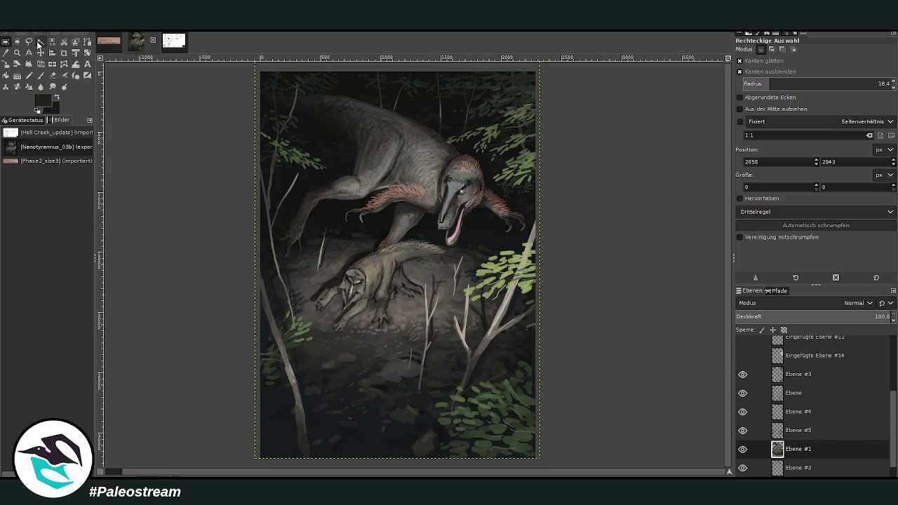
click(17, 42)
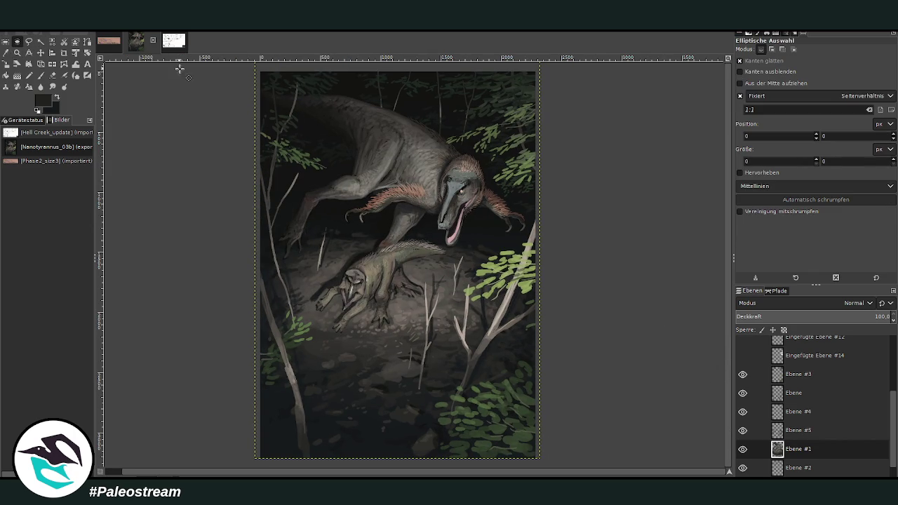
click(799, 374)
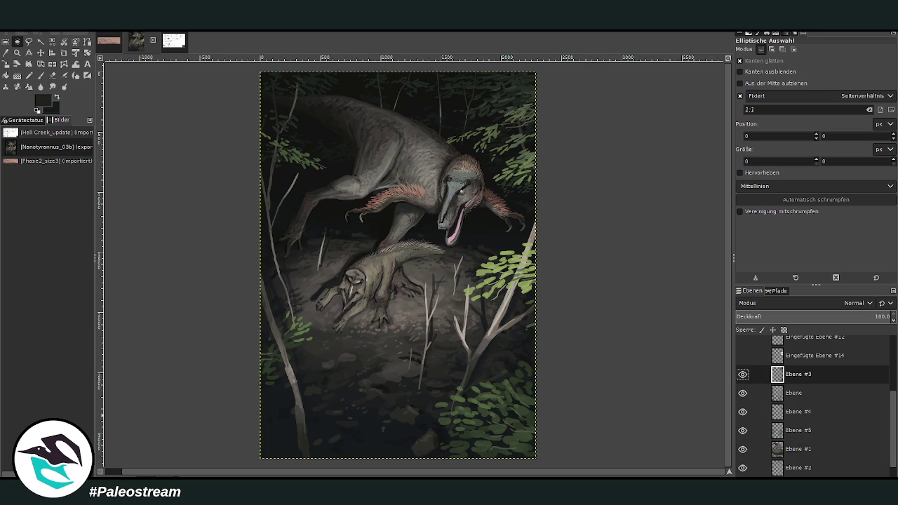
key(shift+ctrl+n)
Draw a large circular selection framing both dinosaurs
drag(302, 123, 491, 370)
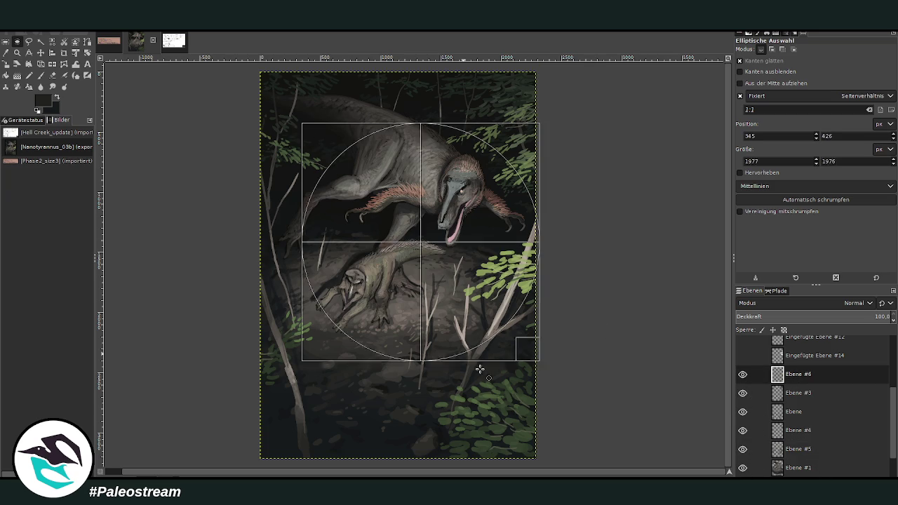
drag(450, 320, 393, 258)
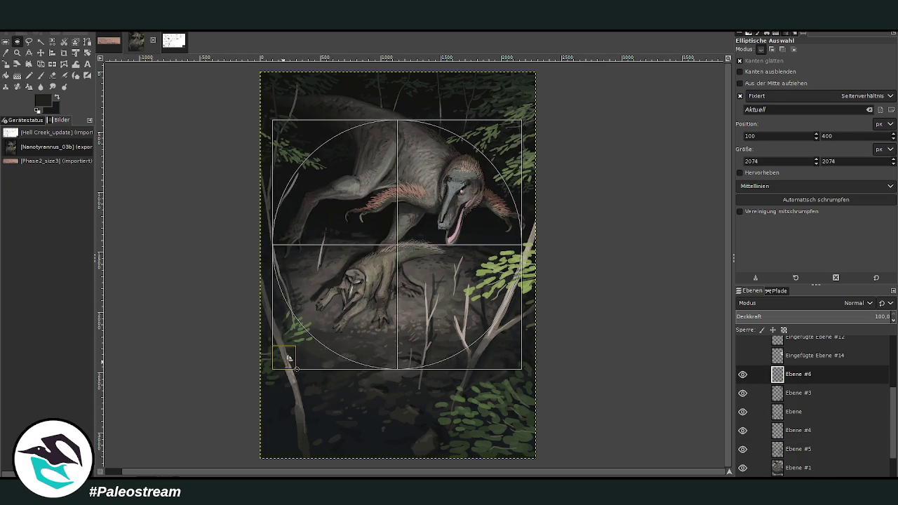
drag(394, 257, 499, 372)
click(499, 372)
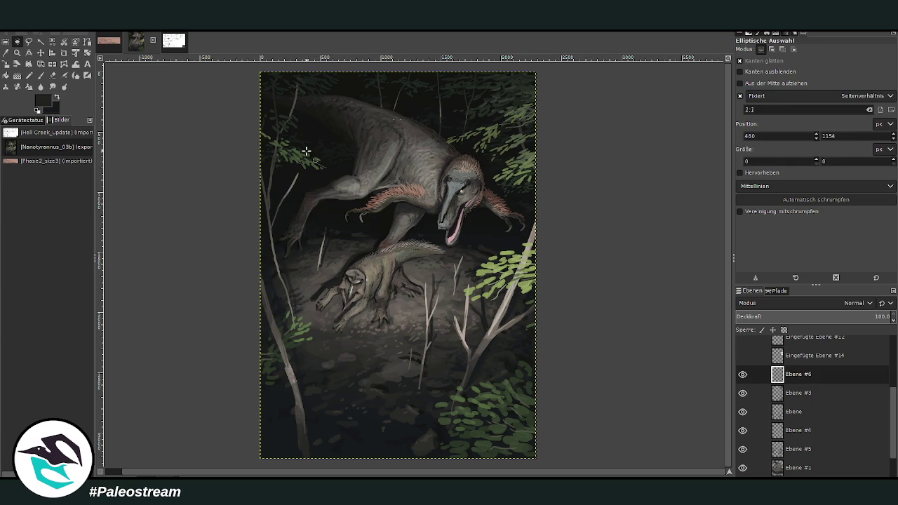
mouse_move(301, 137)
mouse_down()
mouse_move(489, 381)
mouse_move(356, 227)
mouse_up()
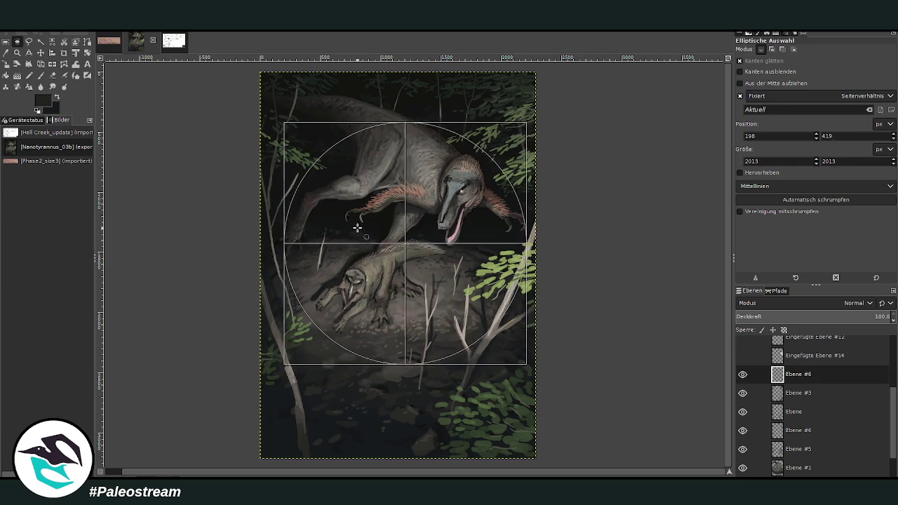
drag(300, 276, 293, 277)
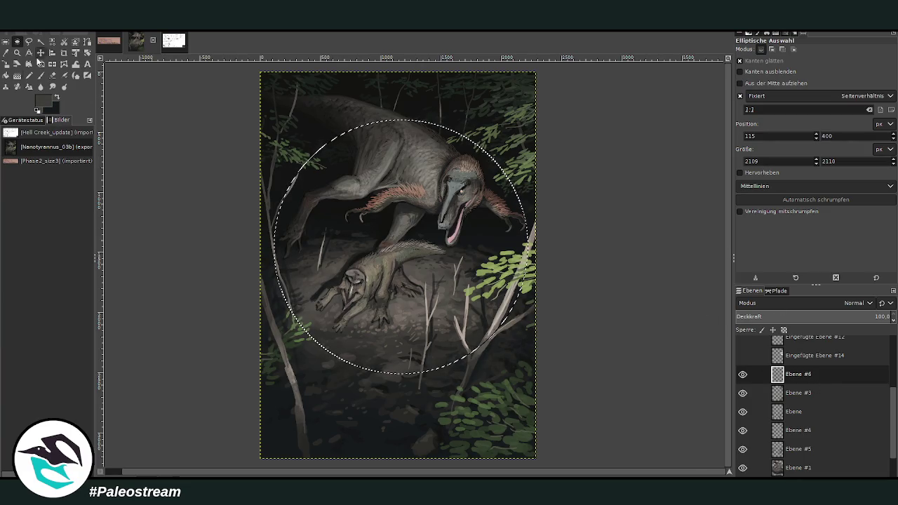
Fill the circle with grey and clear the selection
key(shift+b)
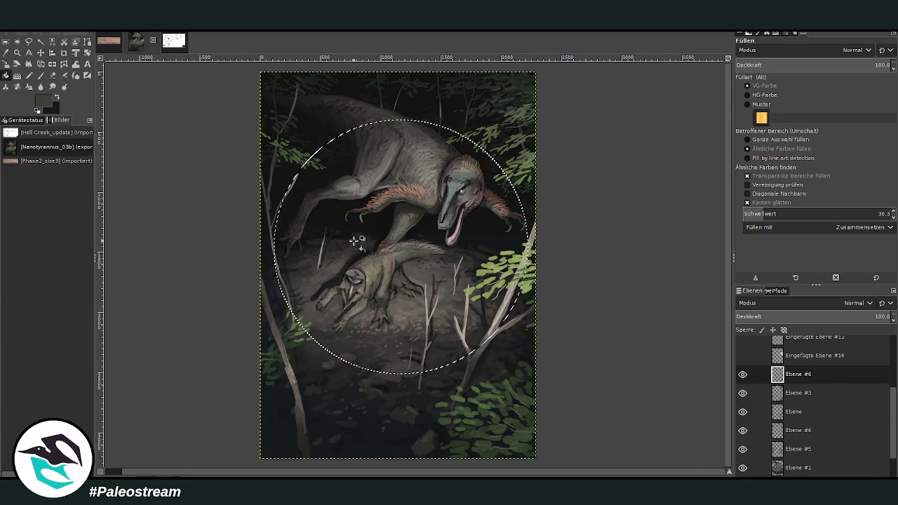
click(353, 248)
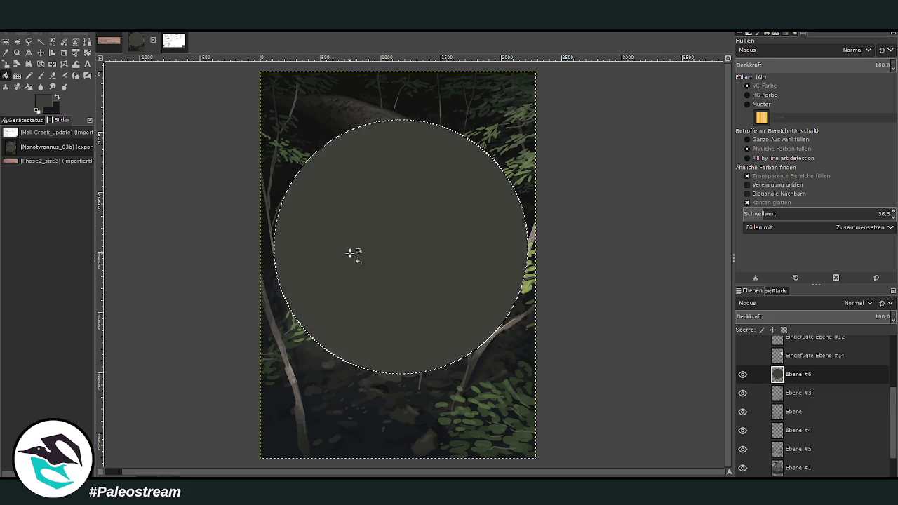
click(5, 42)
click(146, 174)
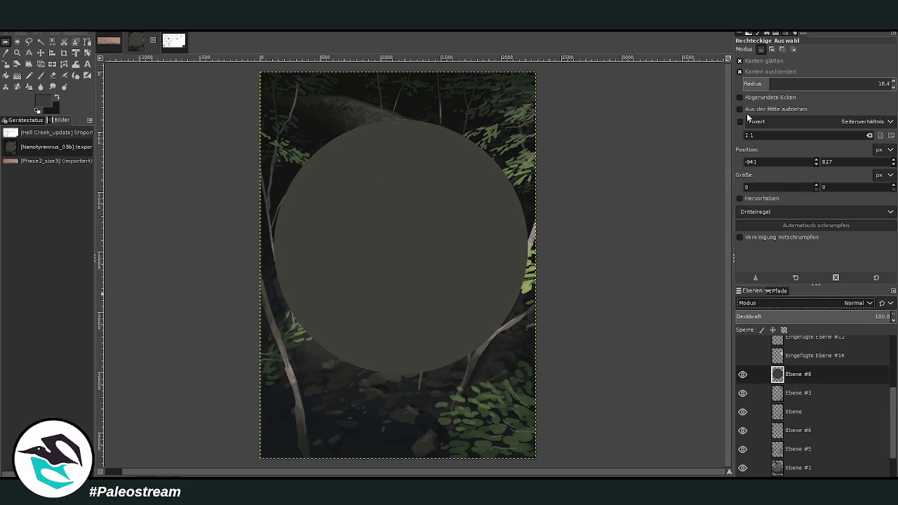
scroll(856, 303, down, 5)
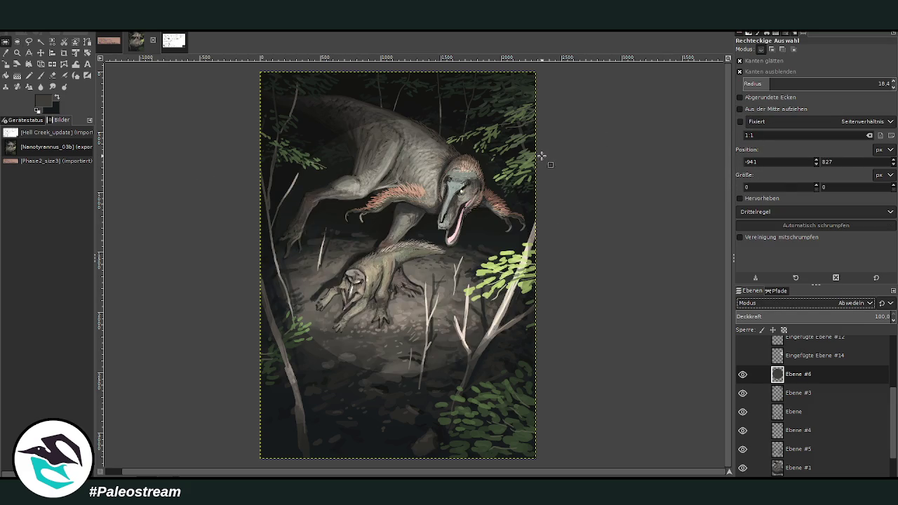
Set the grey circle layer to Dodge mode at 92.8 opacity
click(858, 318)
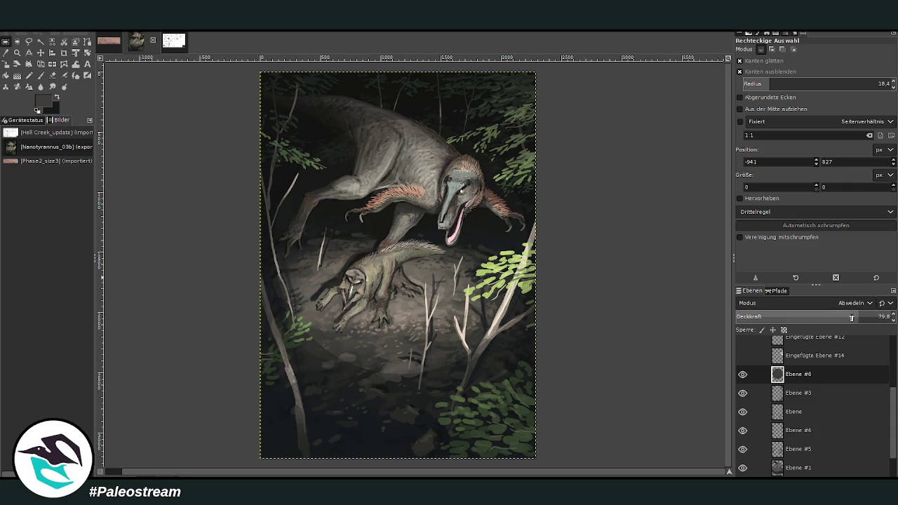
drag(851, 318, 877, 318)
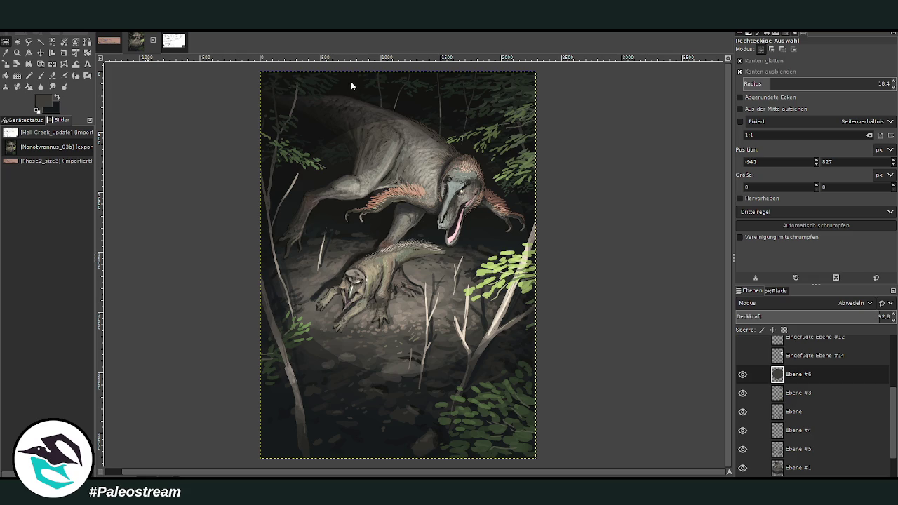
key(ctrl+shift+f)
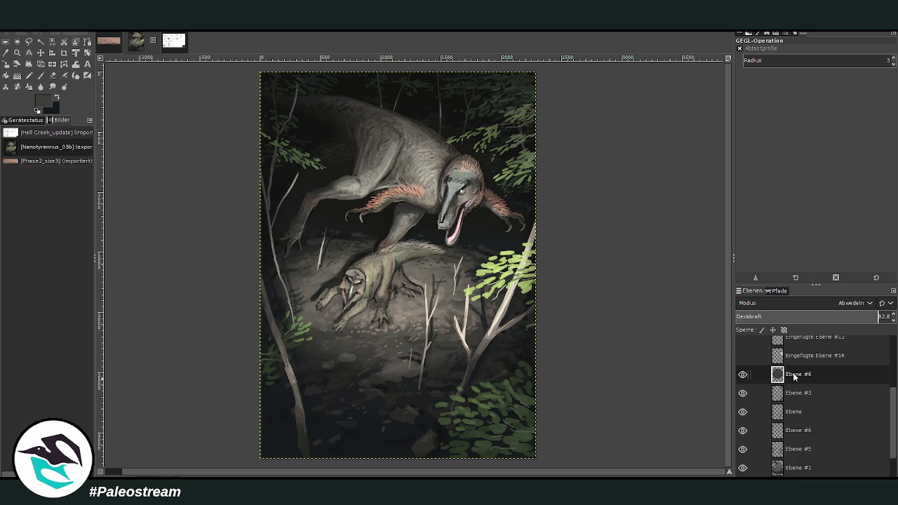
On Ebene #6, select the area outside the circle with Fuzzy Select
click(794, 377)
click(28, 41)
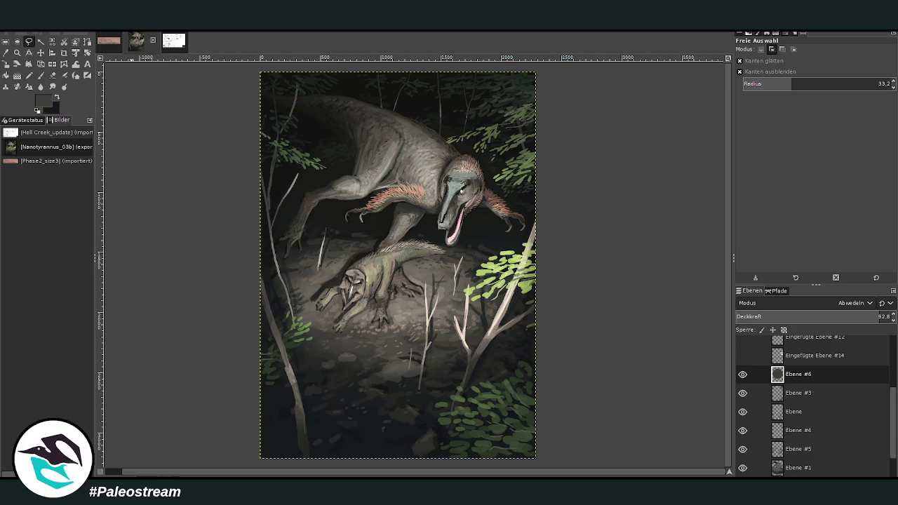
click(41, 41)
click(299, 109)
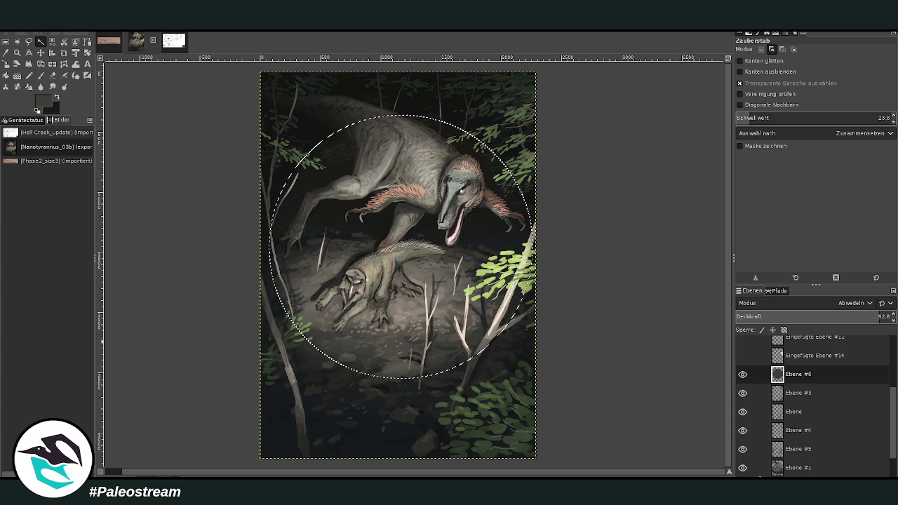
Fill the area outside the circle dark blue-grey on a new layer, then deselect
key(shift+ctrl+n)
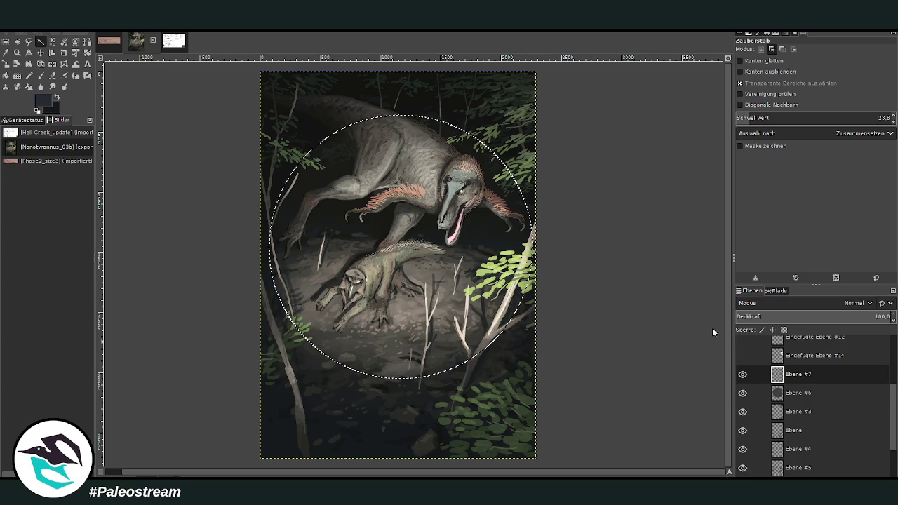
key(shift+b)
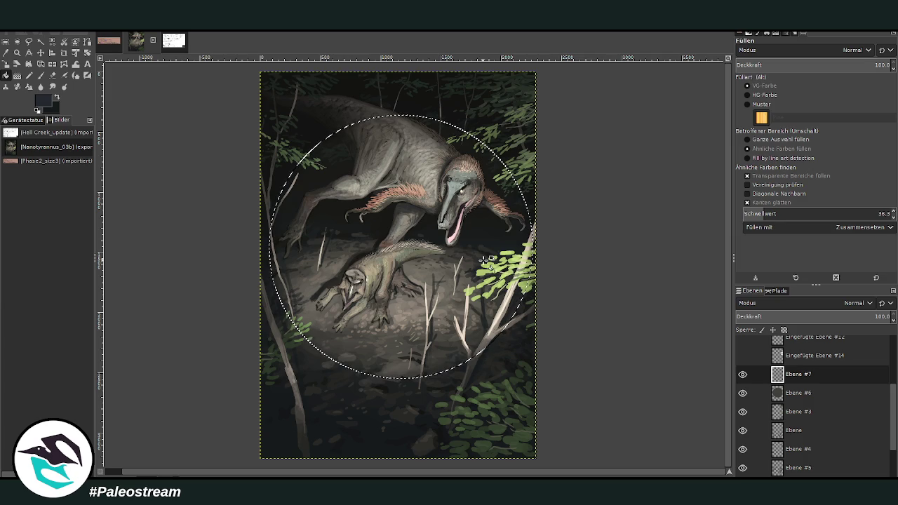
click(287, 138)
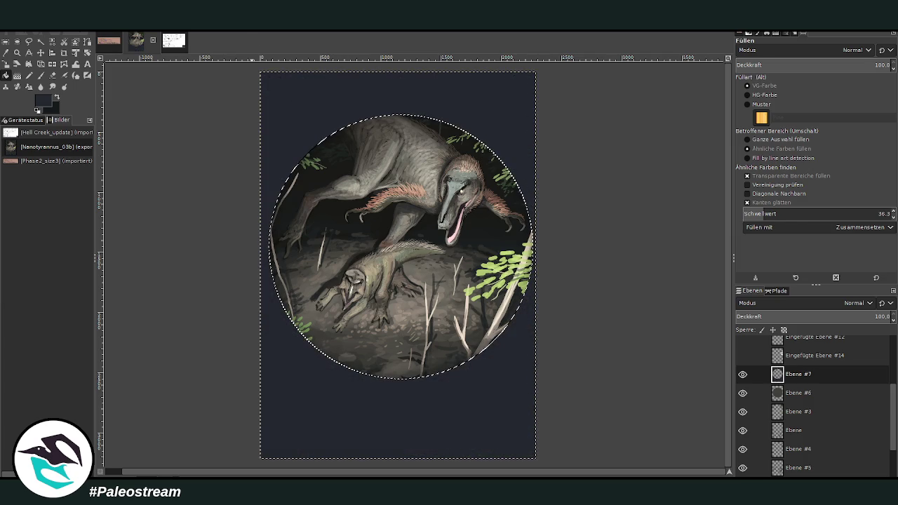
key(r)
click(136, 143)
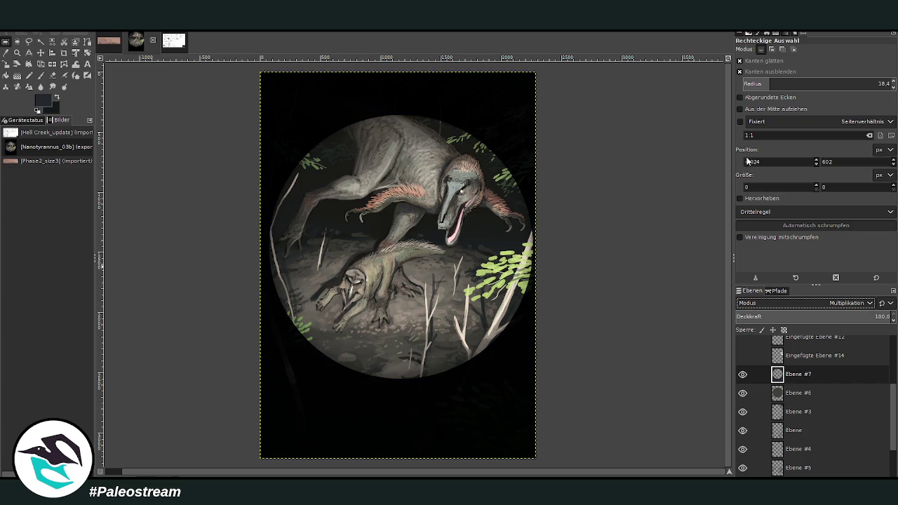
Set the dark overlay to Multiply, soften its edges and settle opacity near 55
click(797, 316)
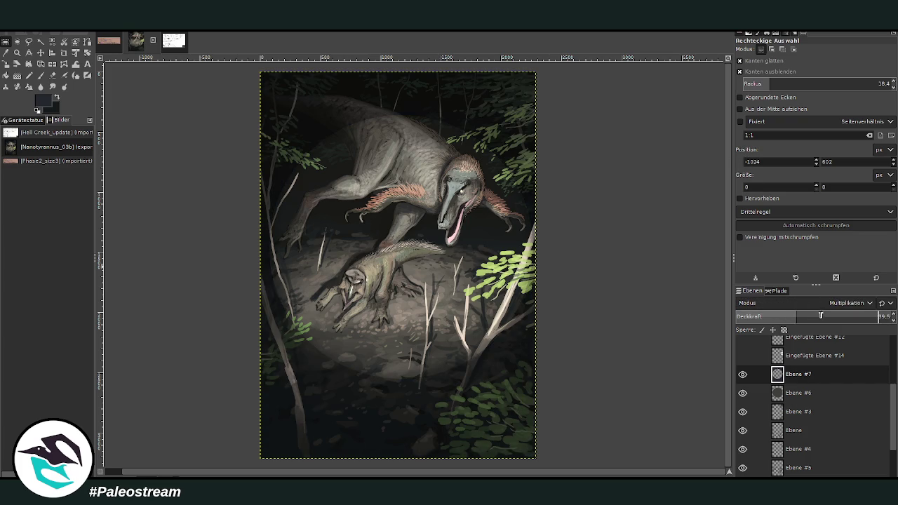
click(828, 312)
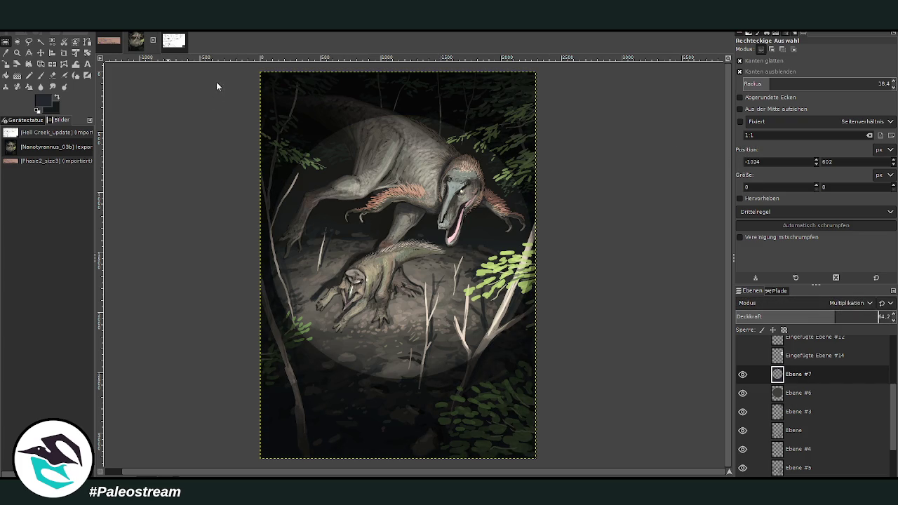
key(ctrl+shift+f)
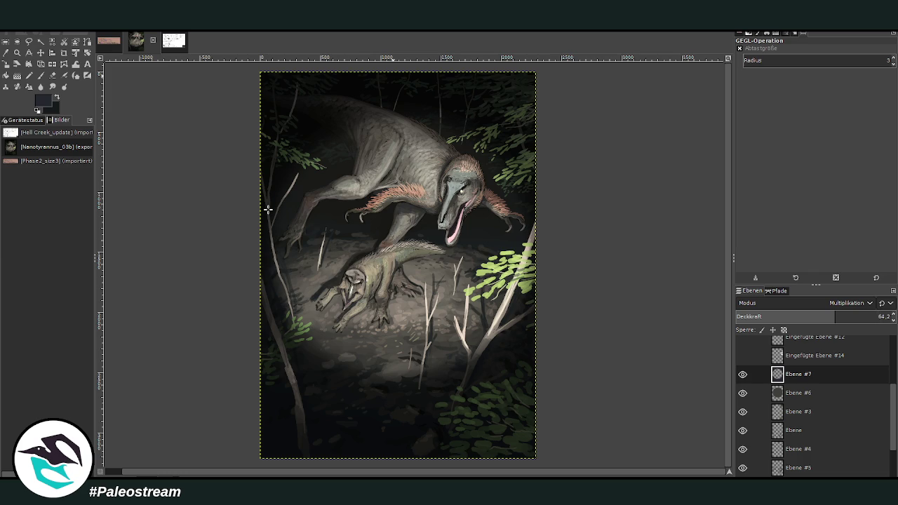
click(821, 319)
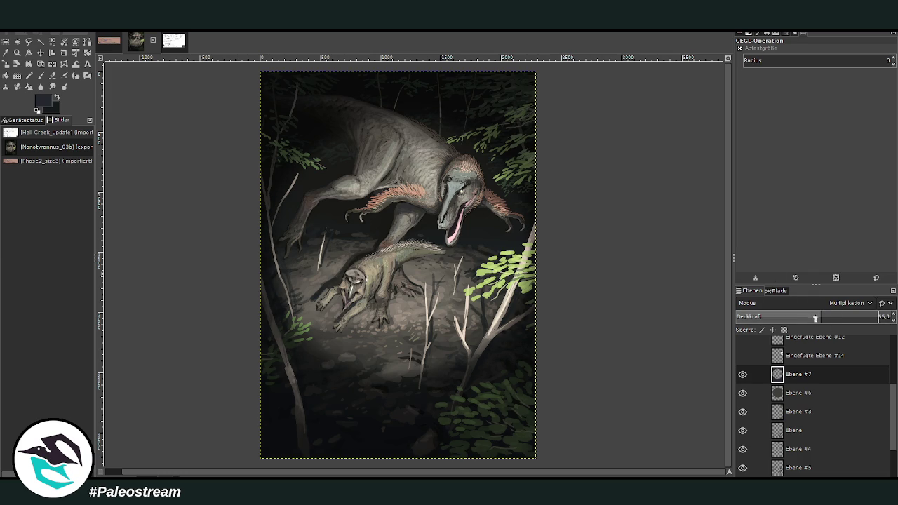
click(791, 396)
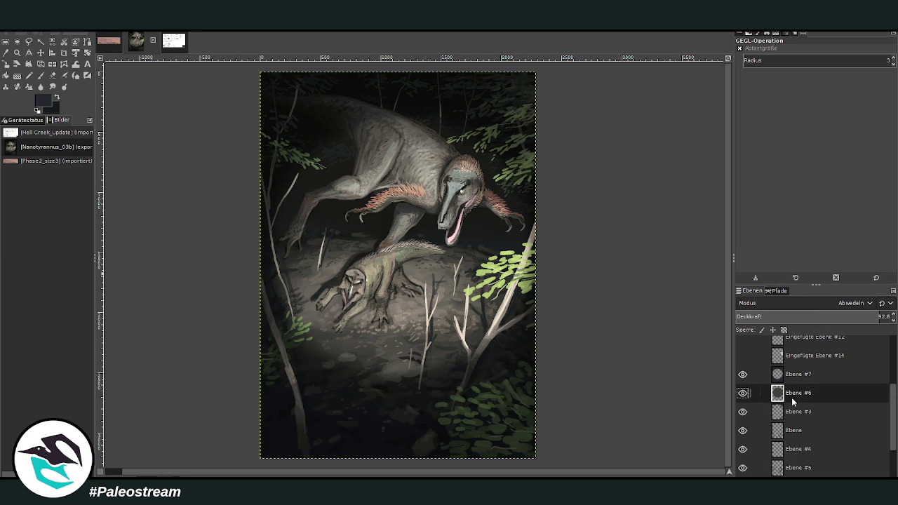
Fit the painting to the view and toggle Ebene #6 and #7 off and on to compare lighting
key(minus)
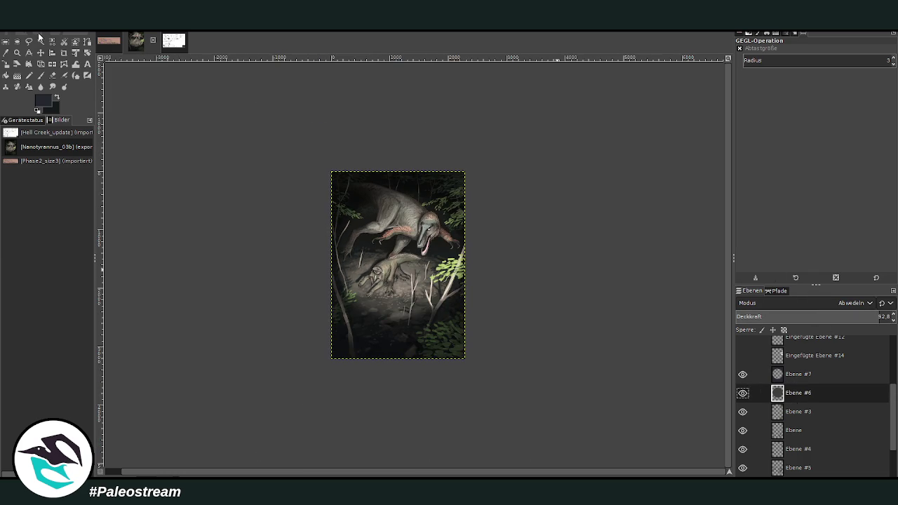
key(z)
drag(322, 155, 469, 367)
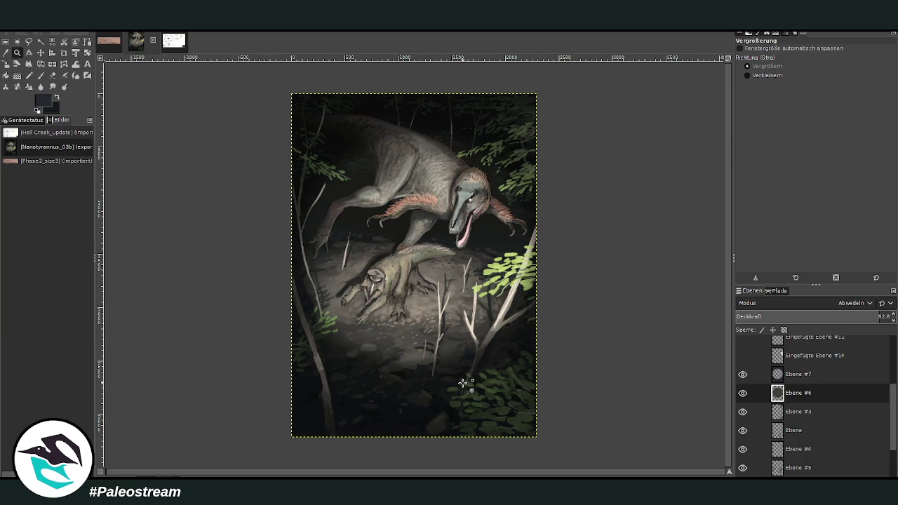
click(743, 394)
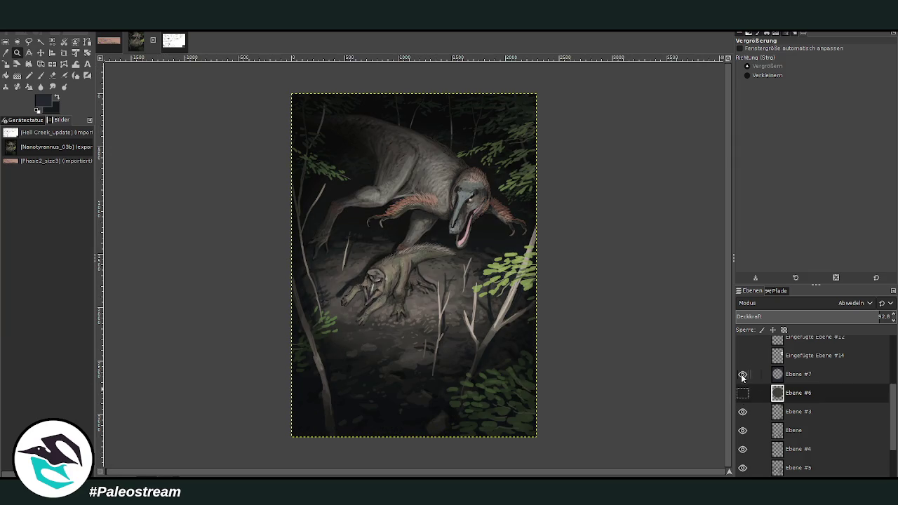
click(742, 375)
click(742, 393)
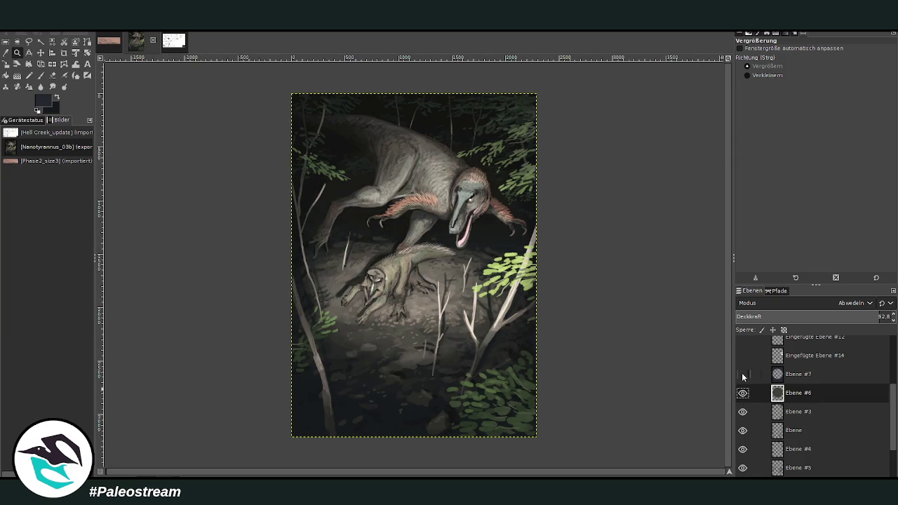
click(742, 374)
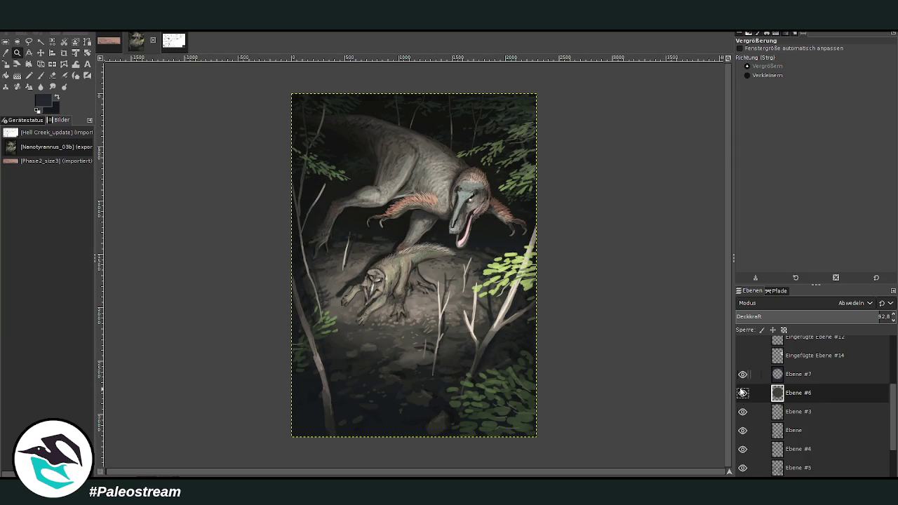
Make the Francocaris.png layer active for detail work on the tyrannosaur
click(794, 375)
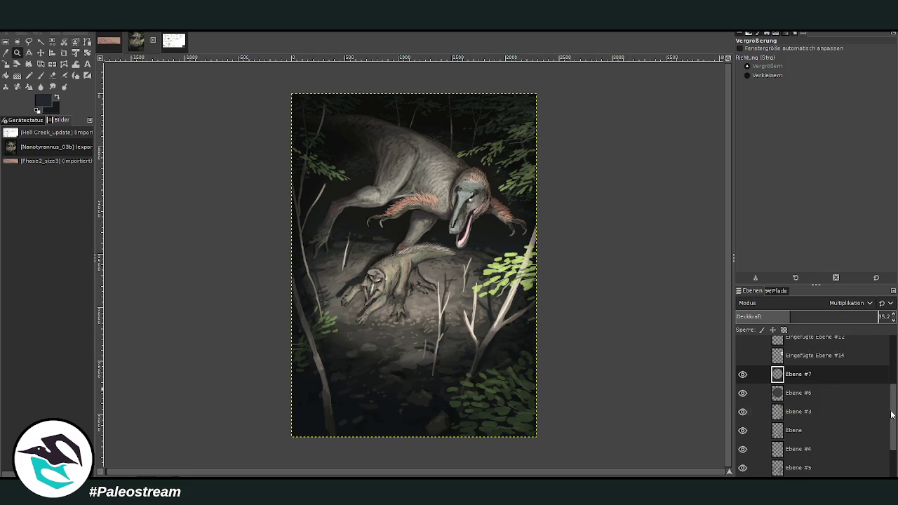
scroll(892, 415, down, 3)
click(800, 467)
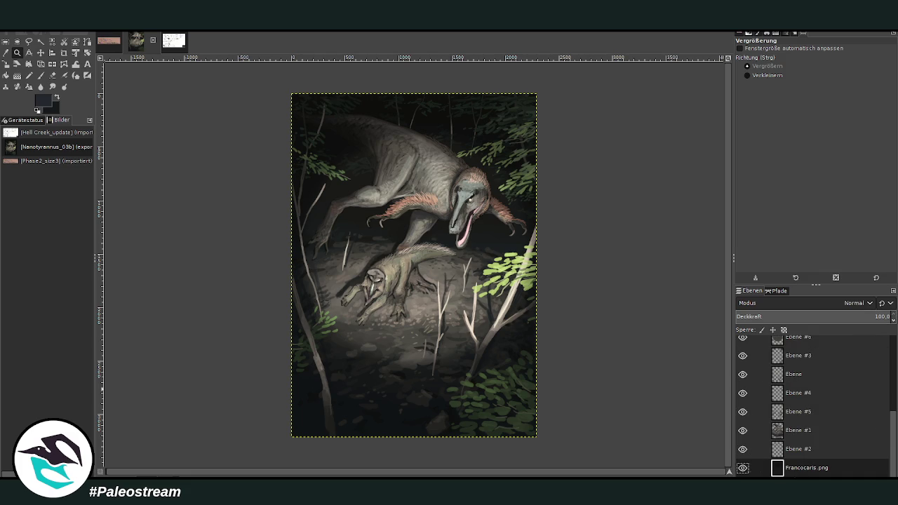
click(17, 52)
Zoom in on the tyrannosaur's neck, select Ebene #1 and sample the peach fur colour
drag(360, 126, 464, 235)
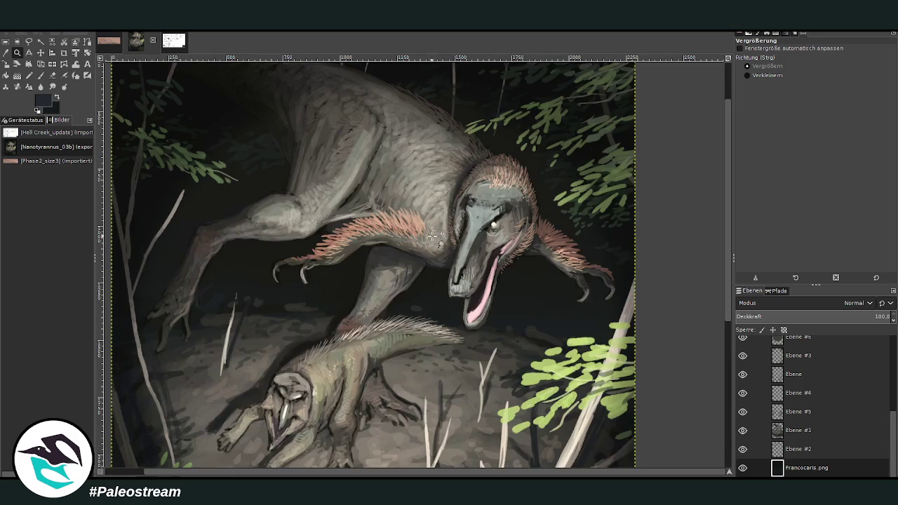
drag(316, 88, 523, 339)
mouse_move(356, 127)
mouse_down()
mouse_move(435, 224)
mouse_move(553, 435)
mouse_up()
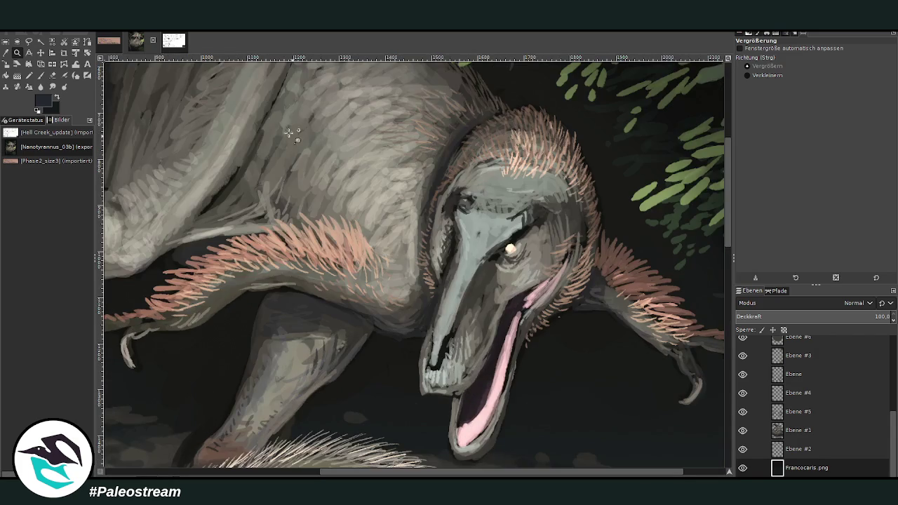
drag(243, 91, 515, 415)
click(792, 431)
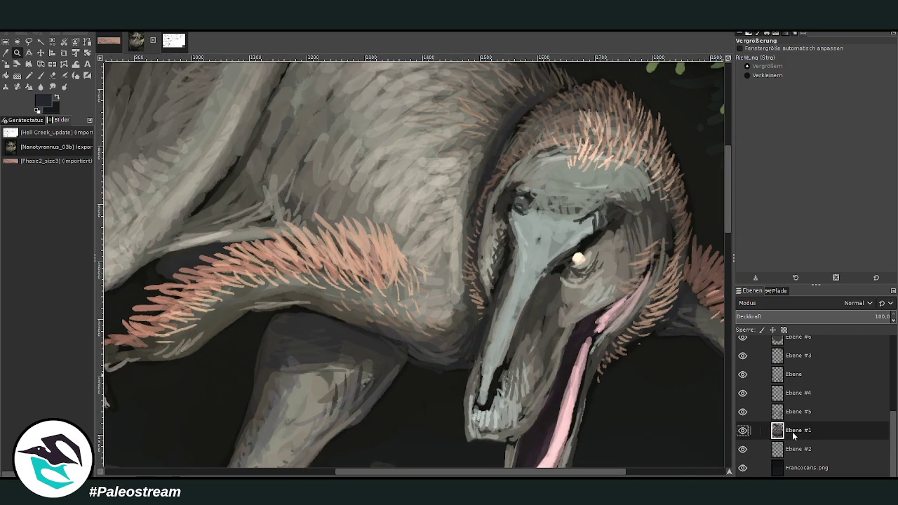
key(o)
click(390, 244)
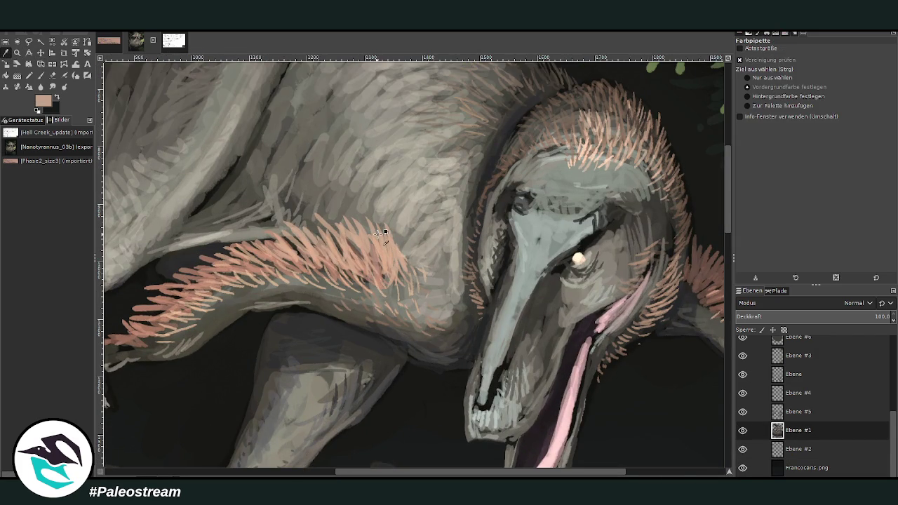
At about 76 opacity and brush size 27, paint light fur strokes up the neck
click(41, 75)
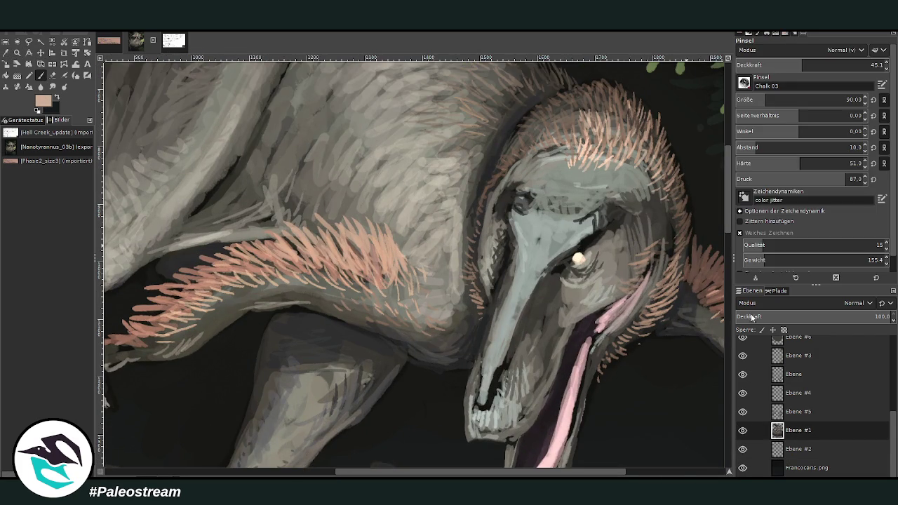
drag(804, 65, 849, 65)
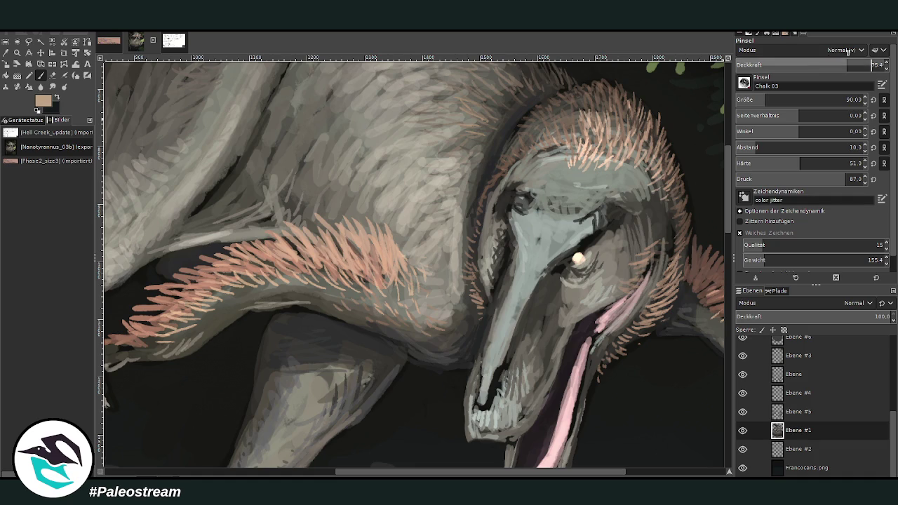
triple_click(853, 99)
text(27)
key(Return)
mouse_move(447, 244)
mouse_down()
mouse_move(419, 231)
mouse_move(435, 216)
mouse_move(439, 147)
mouse_move(426, 150)
mouse_up()
mouse_move(453, 148)
mouse_down()
mouse_move(441, 133)
mouse_move(467, 124)
mouse_up()
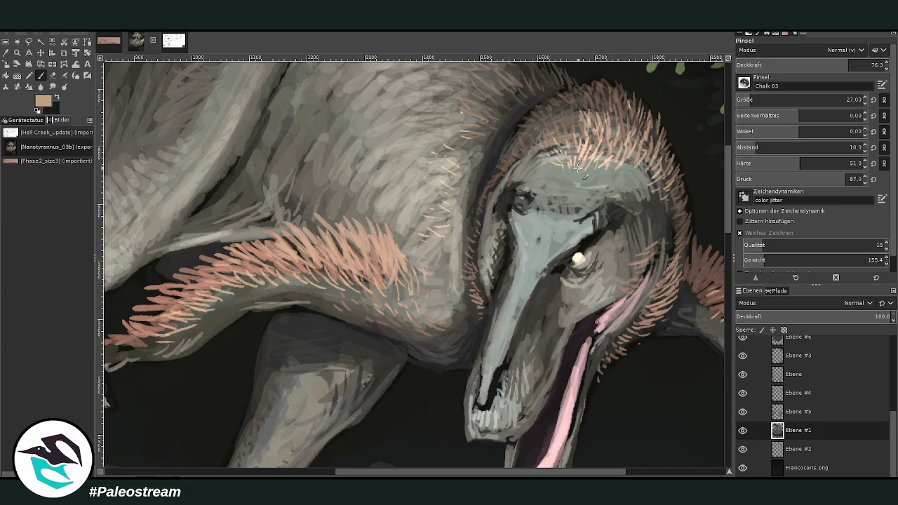
At about 44 opacity, hatch peach strokes into the shoulder fur, then overlay darker greyish-brown strokes
scroll(727, 201, up, 3)
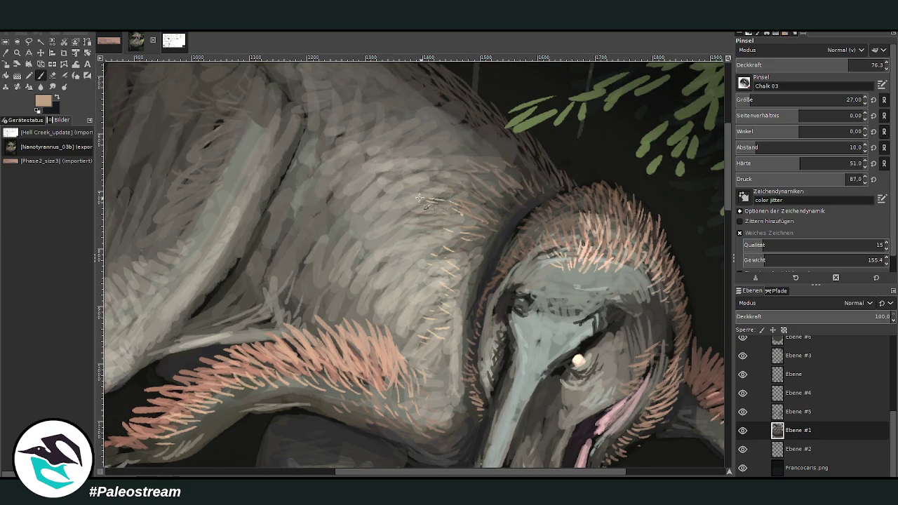
drag(773, 66, 771, 45)
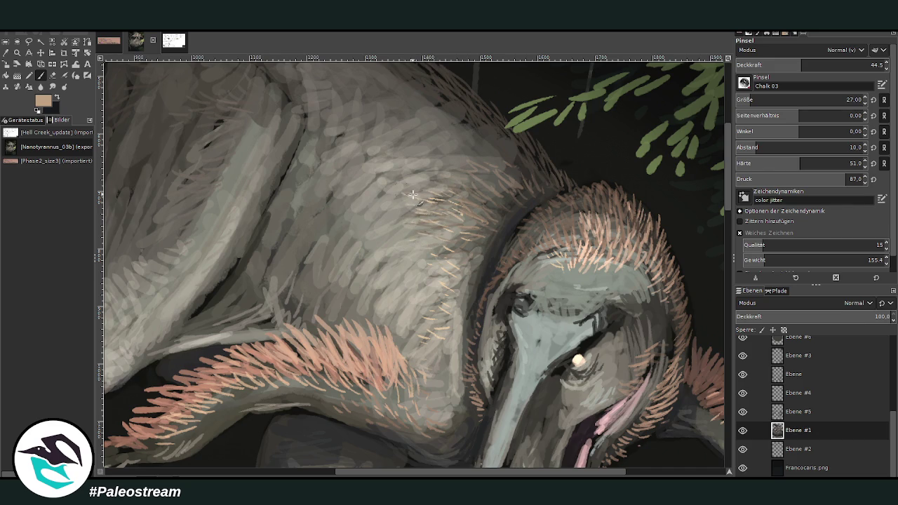
mouse_move(252, 121)
mouse_down()
mouse_move(223, 129)
mouse_move(221, 165)
mouse_up()
ctrl+click(720, 297)
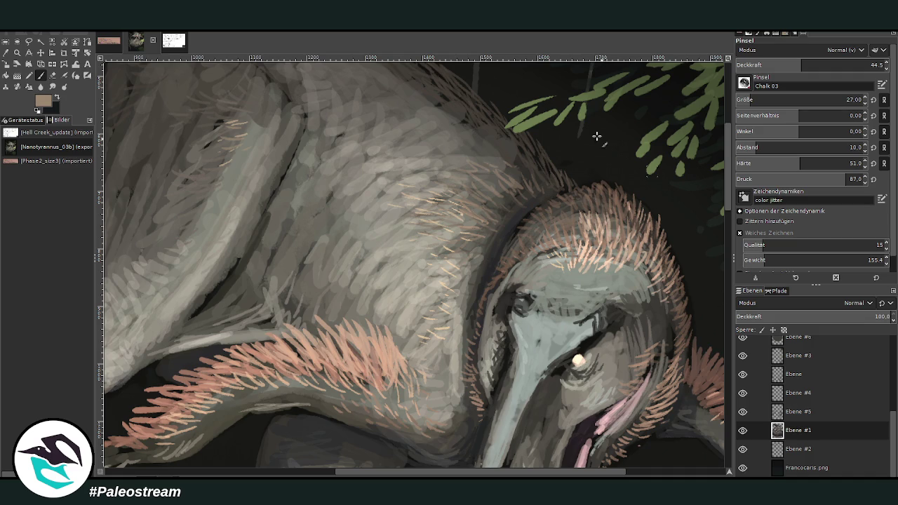
mouse_move(235, 130)
mouse_down()
mouse_move(211, 144)
mouse_move(215, 169)
mouse_move(210, 149)
mouse_up()
mouse_move(249, 112)
mouse_down()
mouse_move(228, 128)
mouse_move(221, 95)
mouse_up()
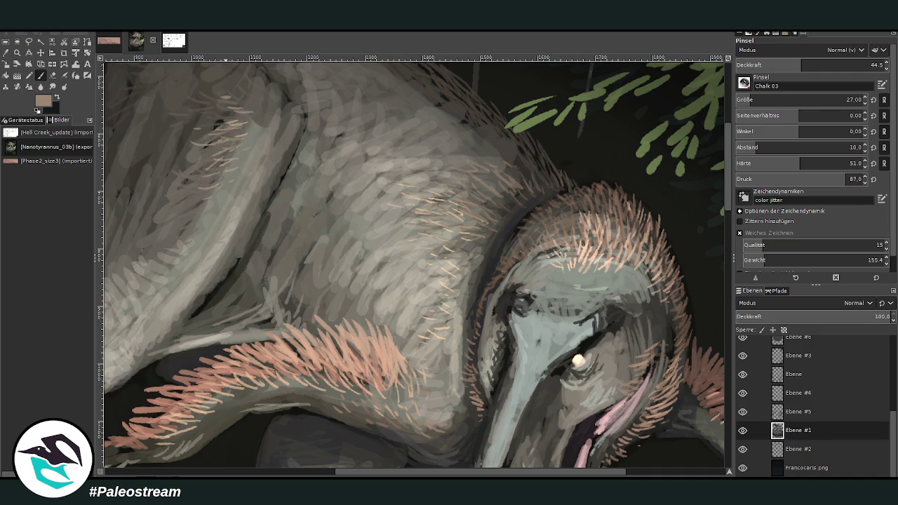
Sample the dark background colour from the canvas as the new paint colour
click(6, 52)
click(502, 144)
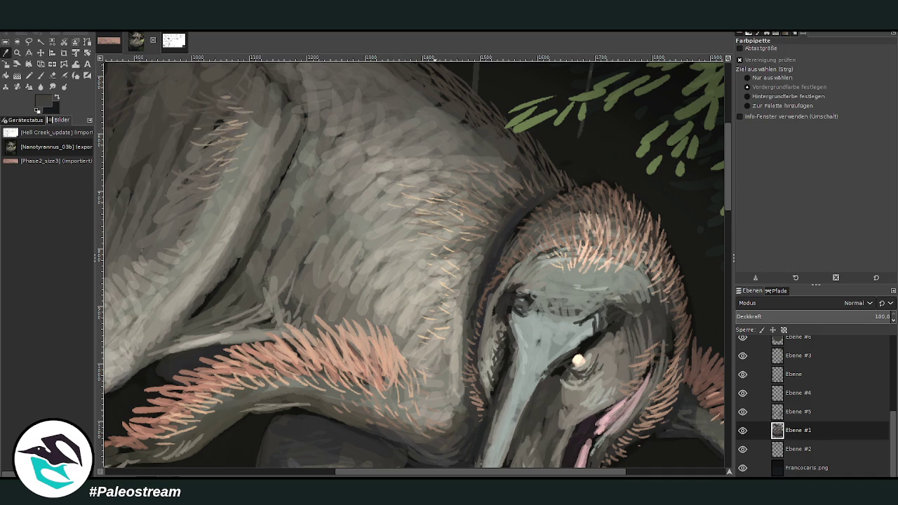
click(40, 73)
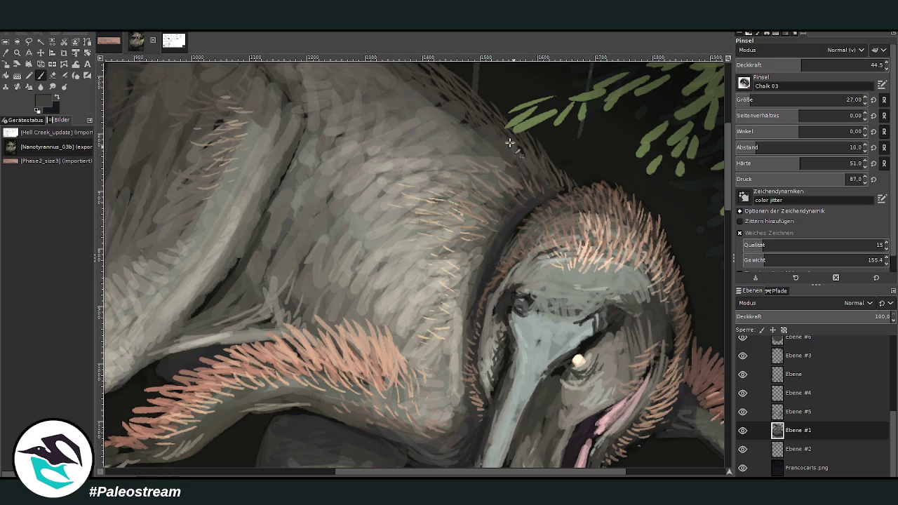
Paint fine dark fur strokes on the body, then add light grey hairs on the lower body
scroll(699, 328, up, 5)
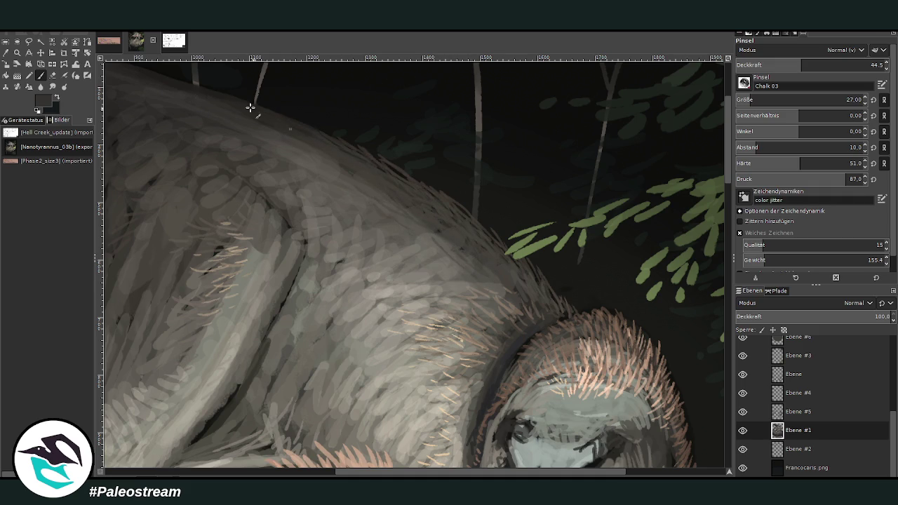
drag(354, 472, 312, 472)
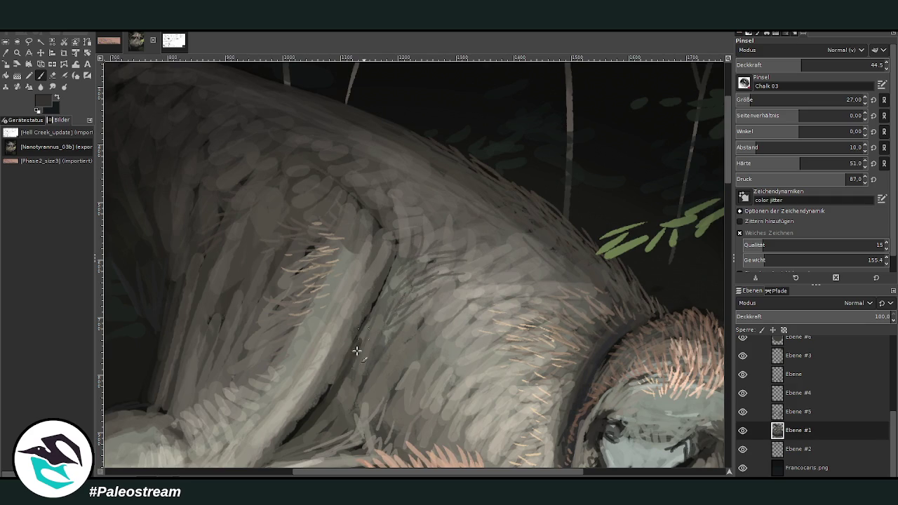
mouse_move(413, 325)
mouse_down()
mouse_move(391, 391)
mouse_move(401, 421)
mouse_move(397, 309)
mouse_move(381, 281)
mouse_move(431, 247)
mouse_move(417, 207)
mouse_move(443, 256)
mouse_move(513, 257)
mouse_move(417, 297)
mouse_move(428, 319)
mouse_move(407, 274)
mouse_move(368, 228)
mouse_move(351, 329)
mouse_up()
key(x)
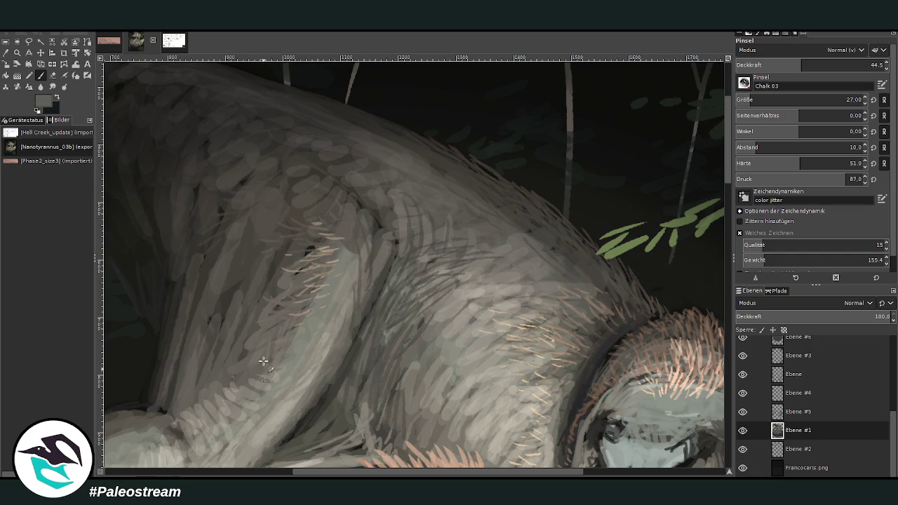
mouse_move(244, 334)
mouse_down()
mouse_move(231, 357)
mouse_move(229, 319)
mouse_move(210, 388)
mouse_move(199, 383)
mouse_up()
mouse_move(245, 290)
mouse_down()
mouse_move(274, 309)
mouse_move(240, 375)
mouse_up()
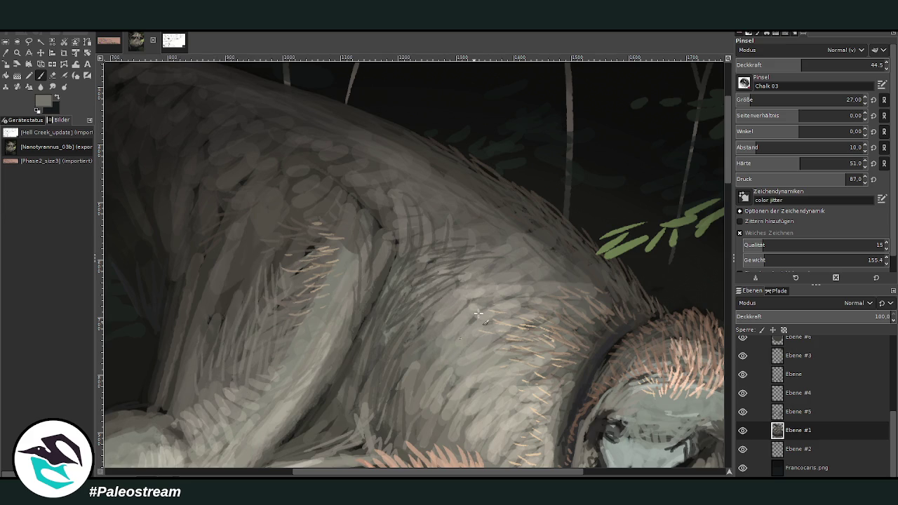
At higher opacity, add chalk marks on the fur crease and dark strokes along the body's lower edge
click(818, 64)
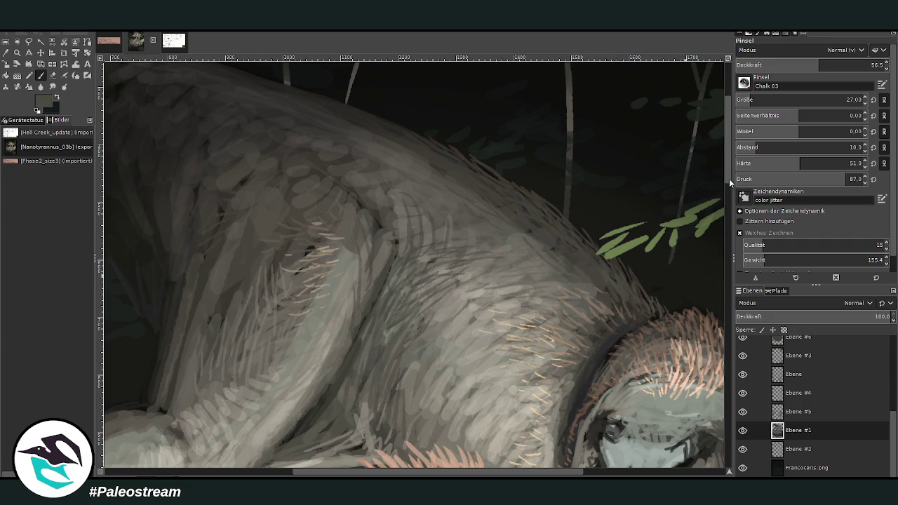
scroll(729, 178, down, 3)
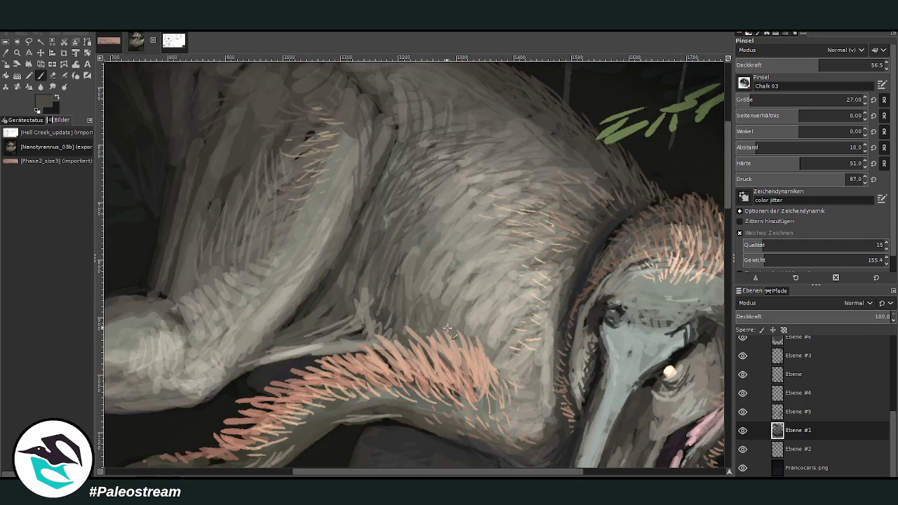
drag(458, 302, 453, 329)
drag(393, 240, 335, 285)
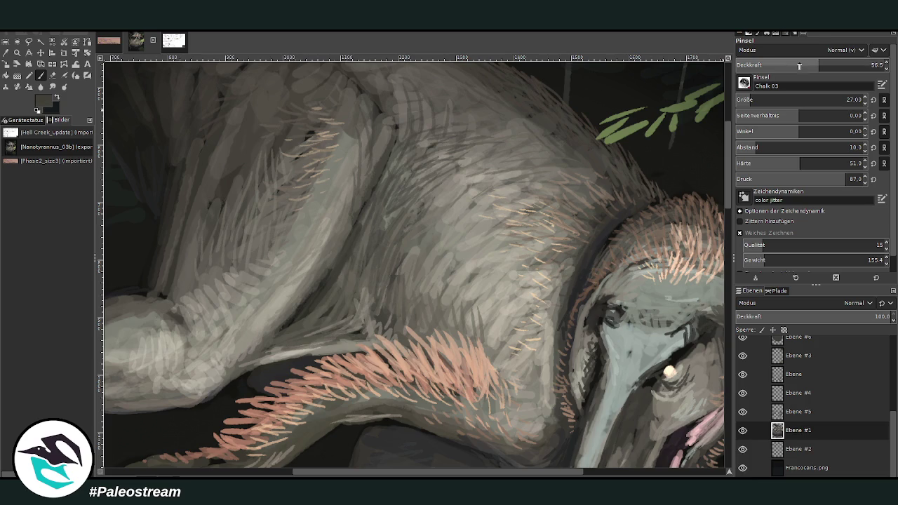
click(837, 65)
ctrl+click(705, 331)
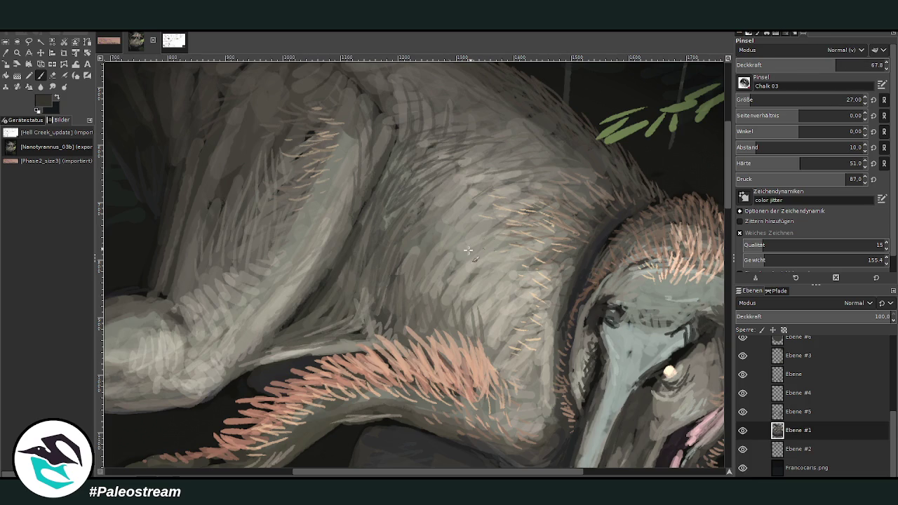
mouse_move(310, 342)
mouse_down()
mouse_move(297, 341)
mouse_move(326, 331)
mouse_up()
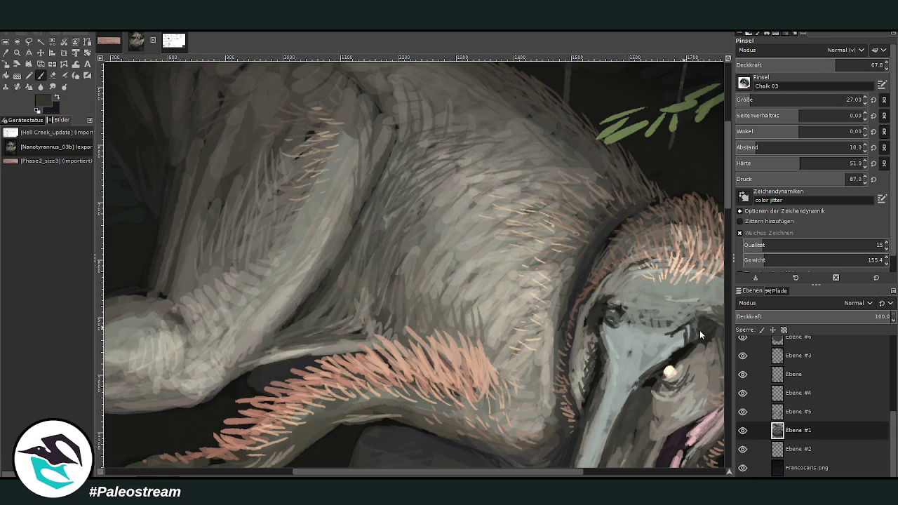
Sample lighter grey and darker colours and paint light and dark strokes on the prey's snout tip
scroll(491, 280, right, 2)
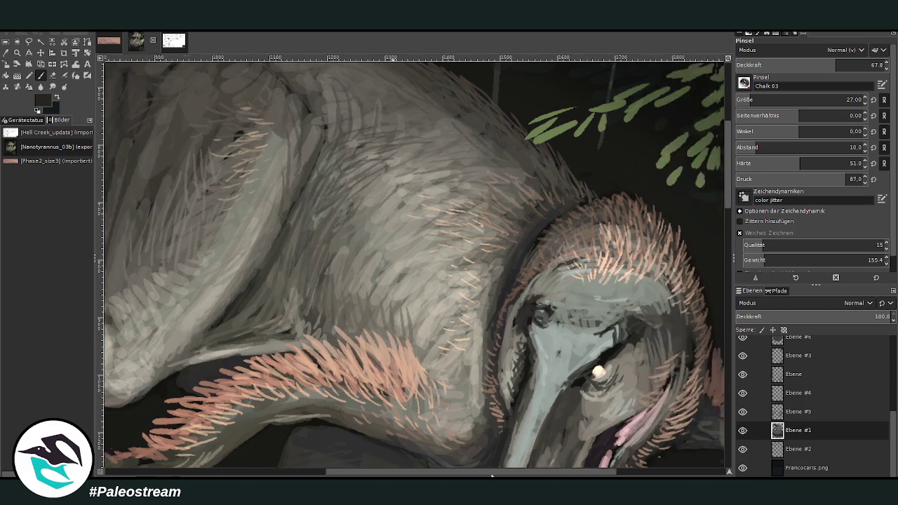
scroll(714, 201, right, 3)
scroll(714, 201, down, 2)
scroll(728, 198, down, 1)
key(o)
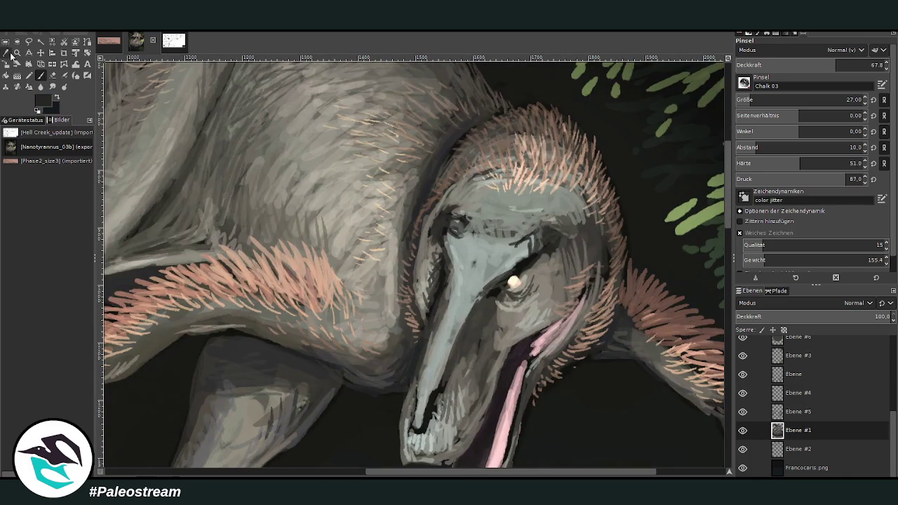
click(487, 318)
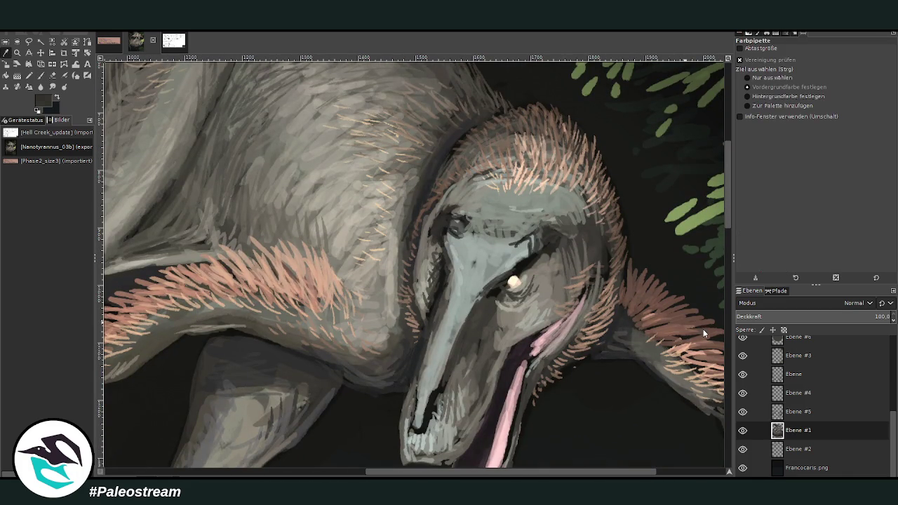
key(p)
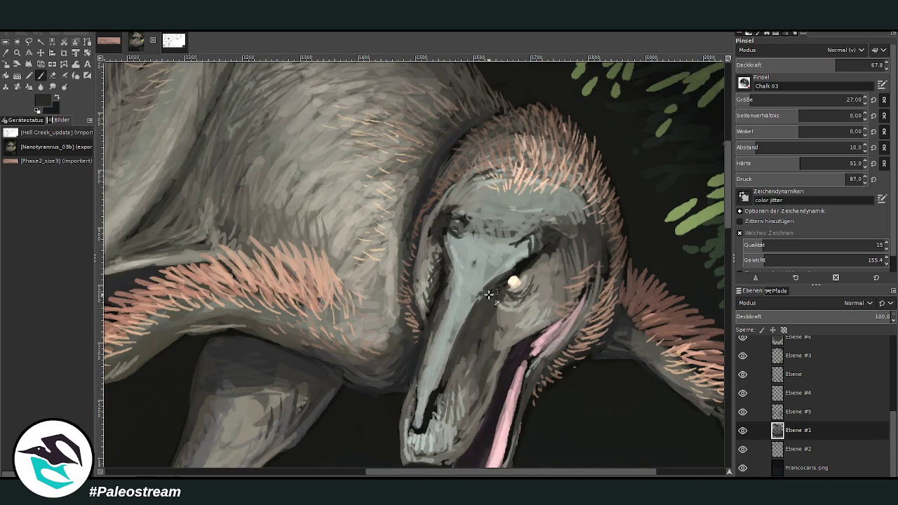
ctrl+click(703, 339)
drag(434, 417, 440, 383)
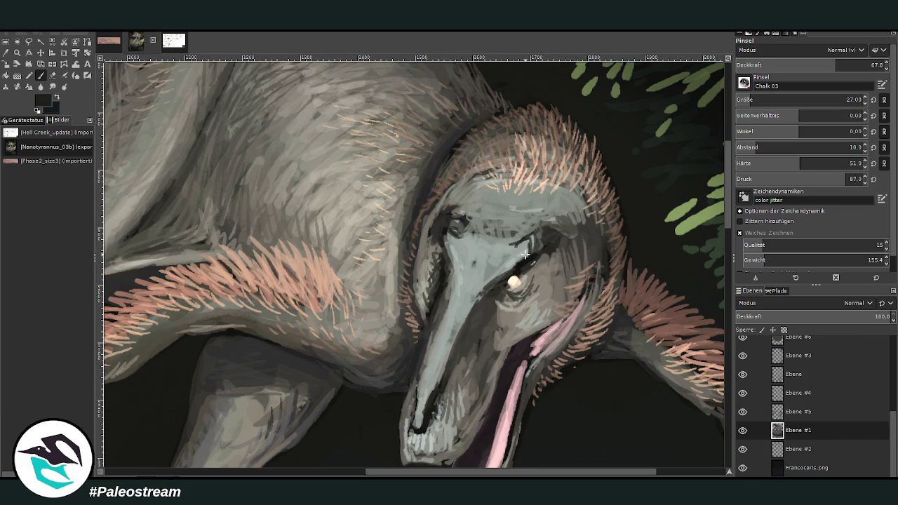
Darken the leg edge with faint strokes and lower the brush opacity to 37.2
key(o)
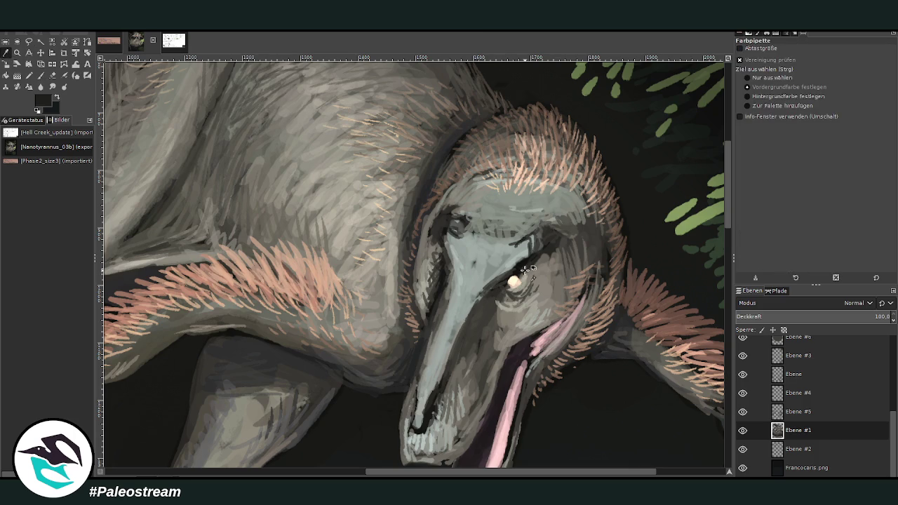
key(p)
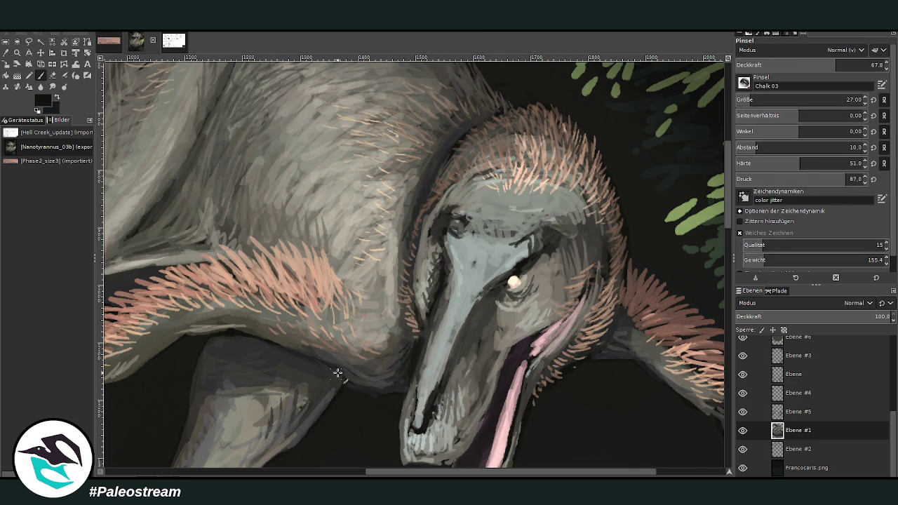
drag(276, 351, 333, 376)
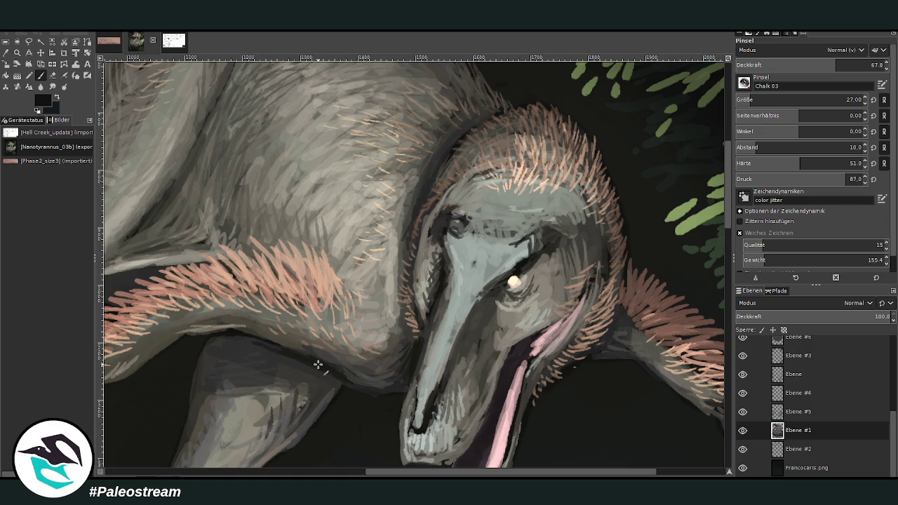
drag(245, 342, 260, 346)
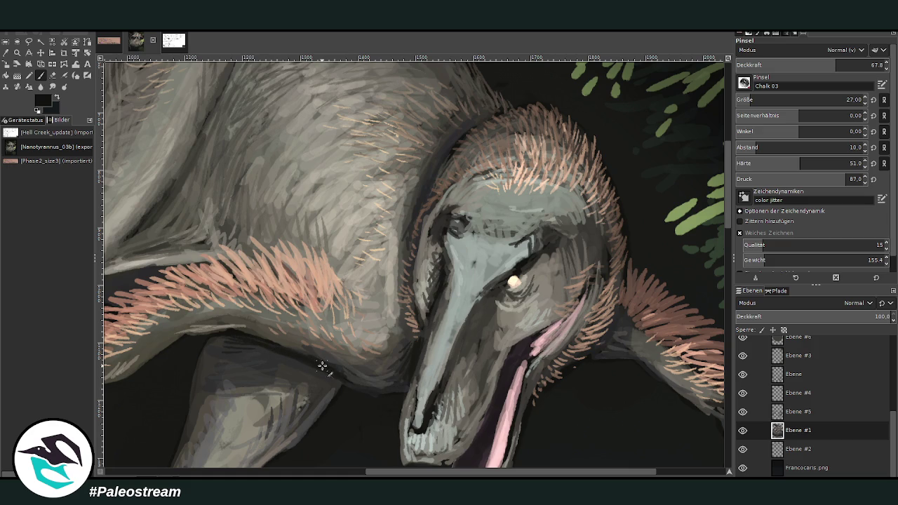
drag(835, 64, 870, 65)
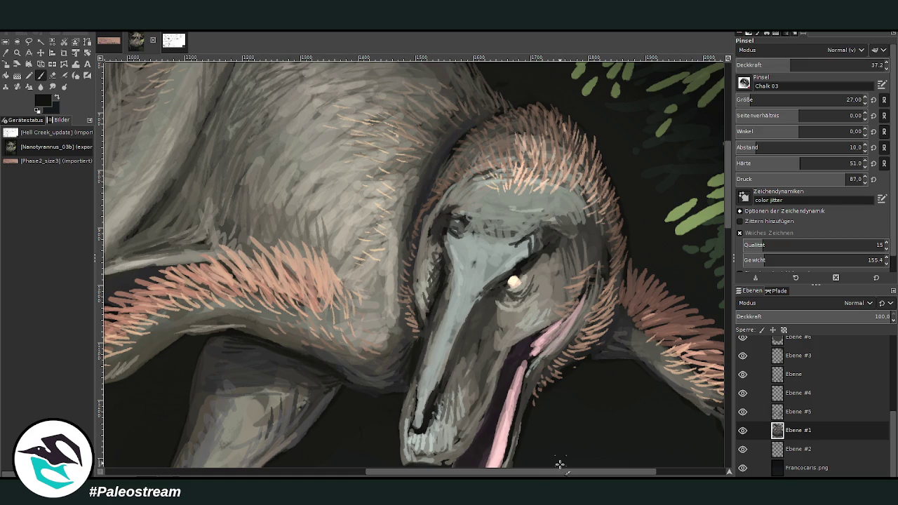
scroll(560, 465, right, 3)
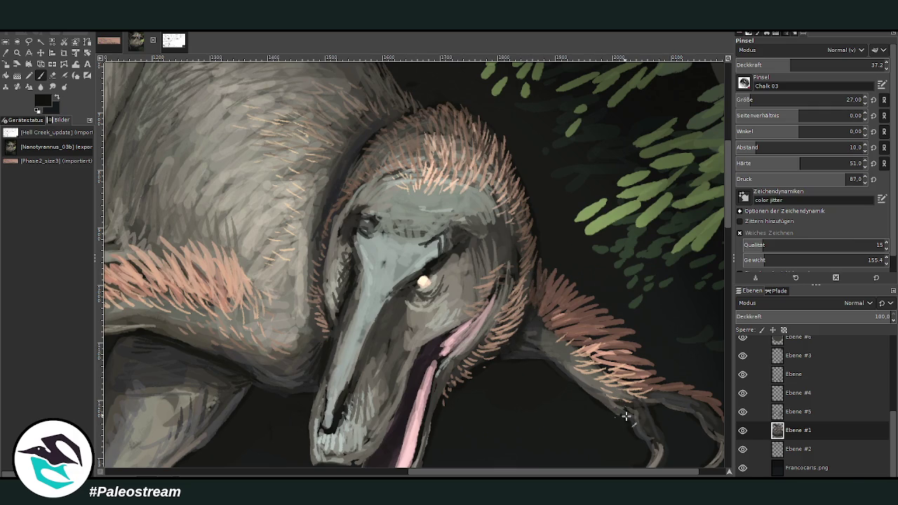
Sample a light colour and, at 23 opacity, paint pale feather strokes near the clawed lower arm
drag(534, 471, 386, 471)
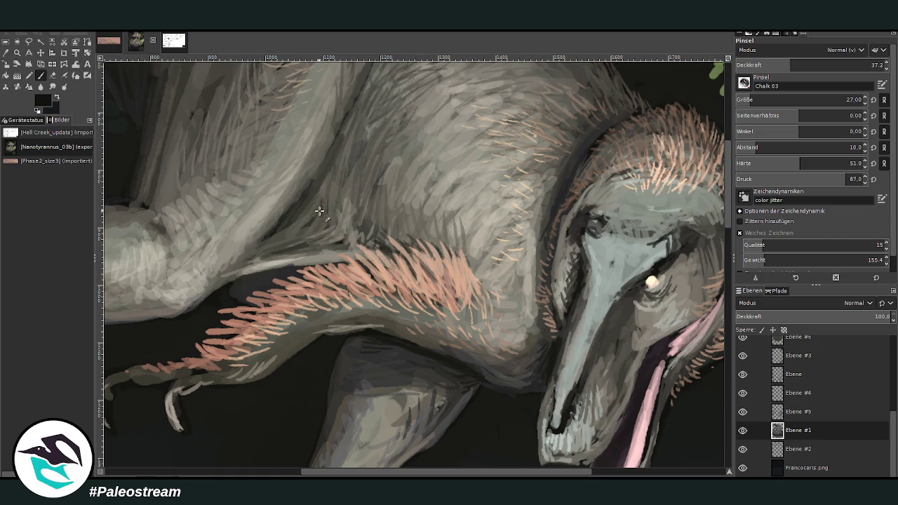
ctrl+click(693, 325)
ctrl+click(672, 200)
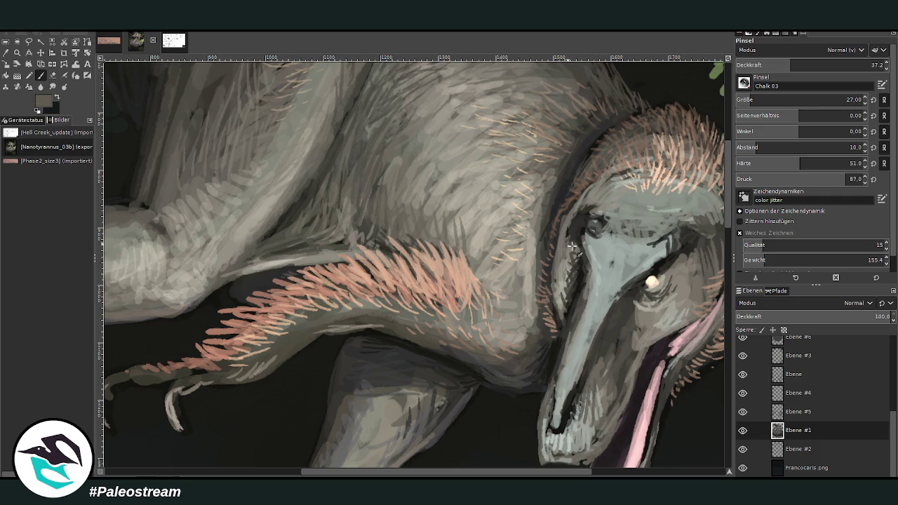
drag(784, 64, 771, 63)
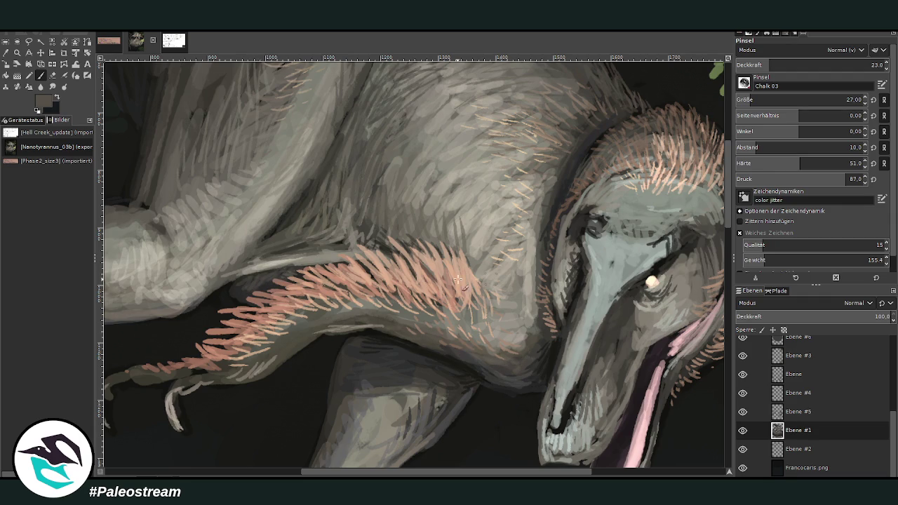
drag(334, 475, 285, 475)
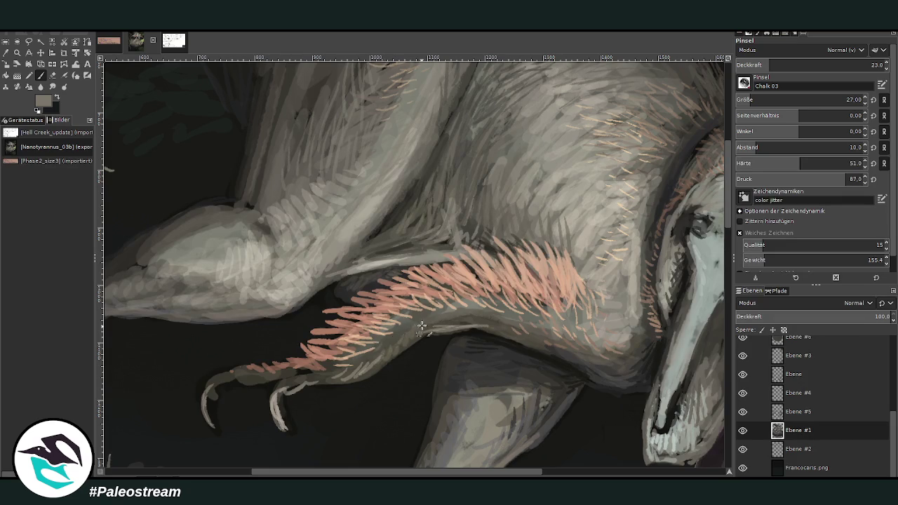
mouse_move(393, 344)
mouse_down()
mouse_move(209, 405)
mouse_move(223, 384)
mouse_move(267, 382)
mouse_up()
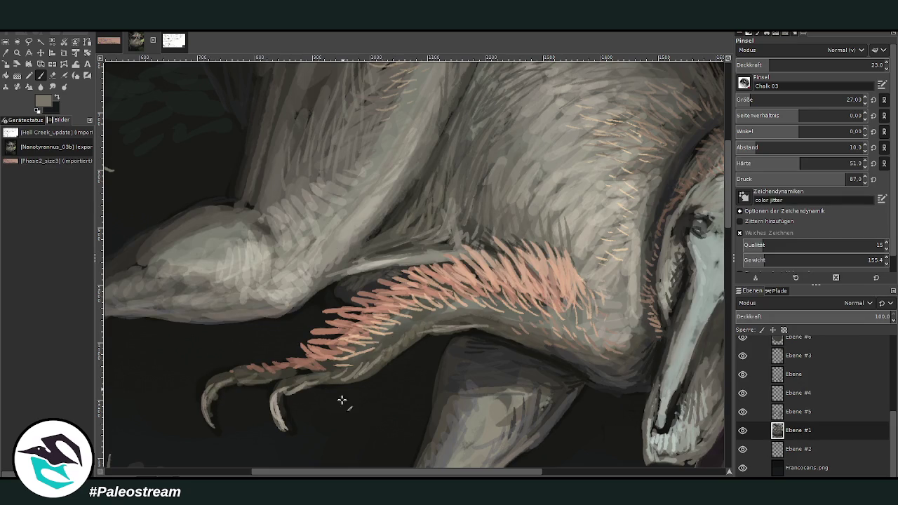
scroll(341, 400, left, 3)
scroll(294, 295, left, 1)
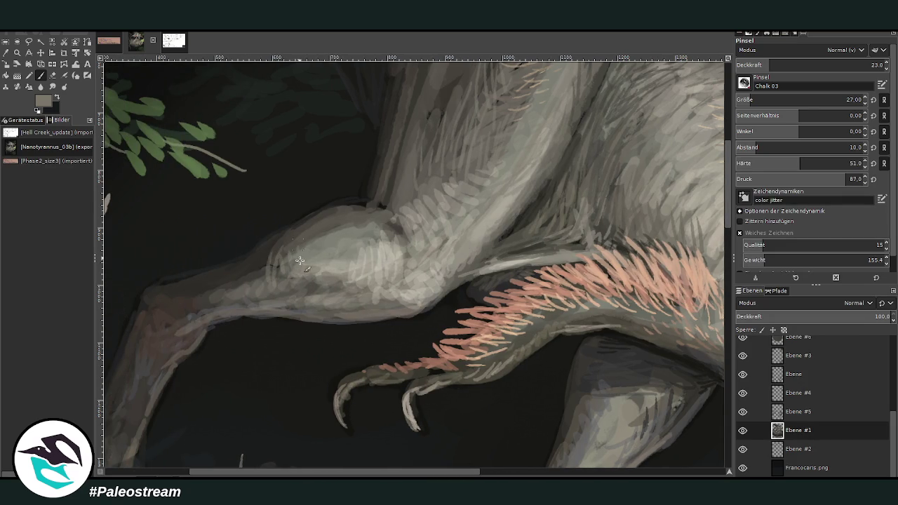
Sample a dark grey, shade around the knee, and raise the brush opacity to 42.3
ctrl+click(682, 259)
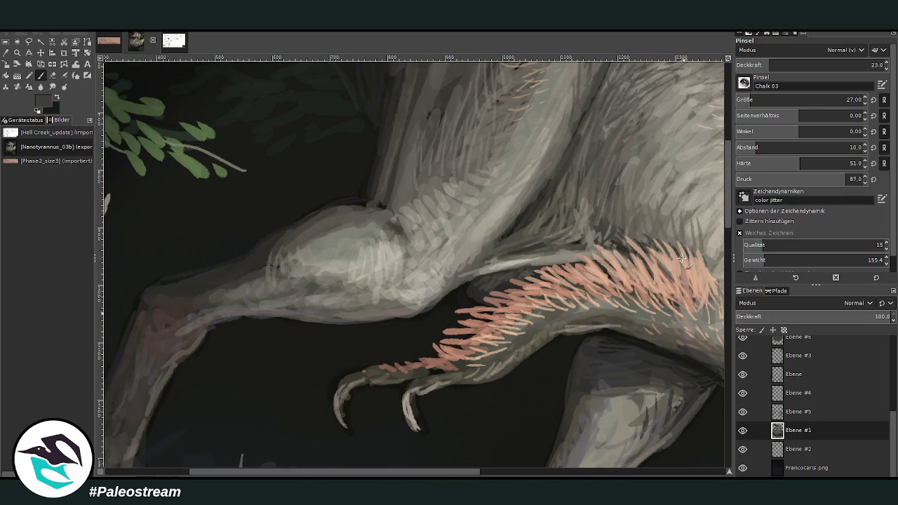
click(295, 249)
drag(289, 250, 309, 270)
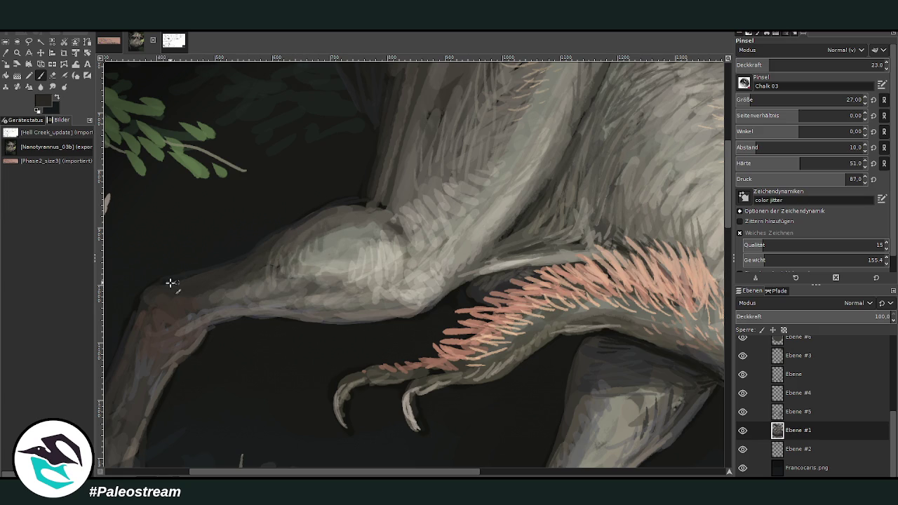
scroll(621, 218, up, 1)
scroll(531, 165, up, 4)
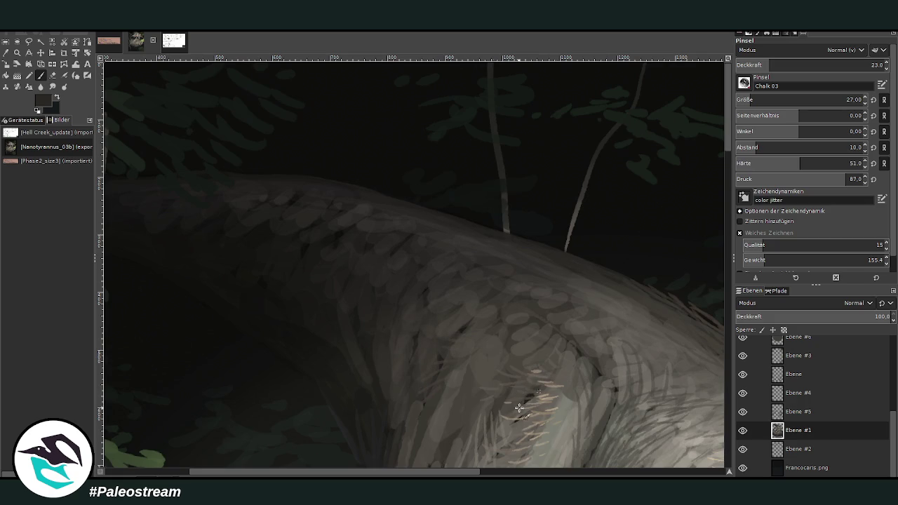
click(799, 64)
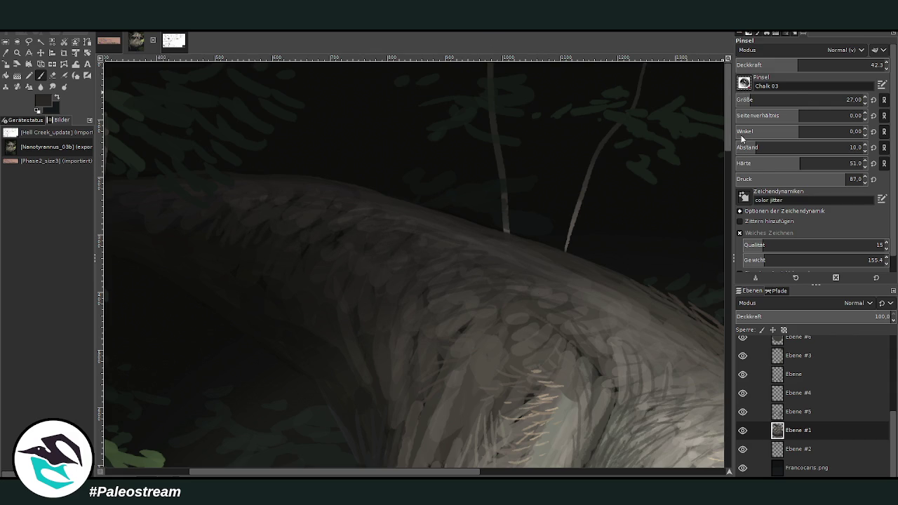
Choose the scales brush with higher opacity, then switch to Smudge at size 210
key(period)
drag(800, 100, 842, 100)
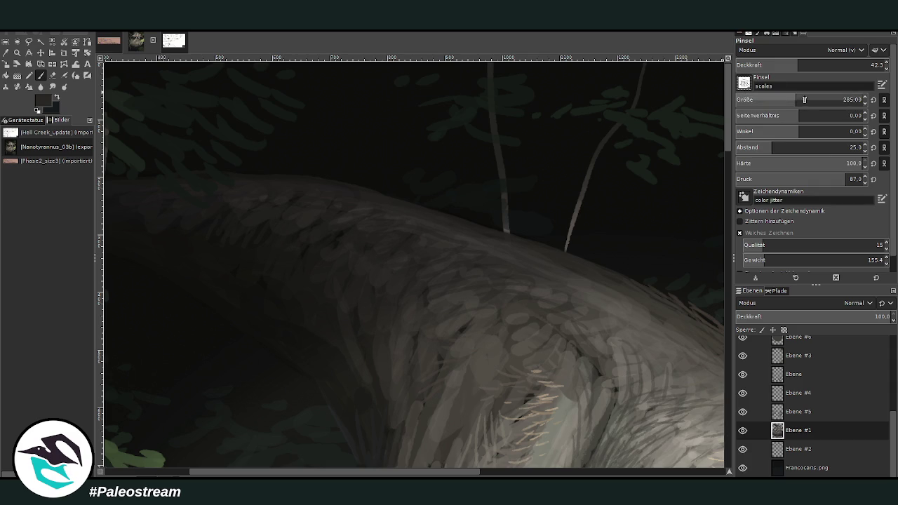
drag(800, 65, 831, 65)
key(s)
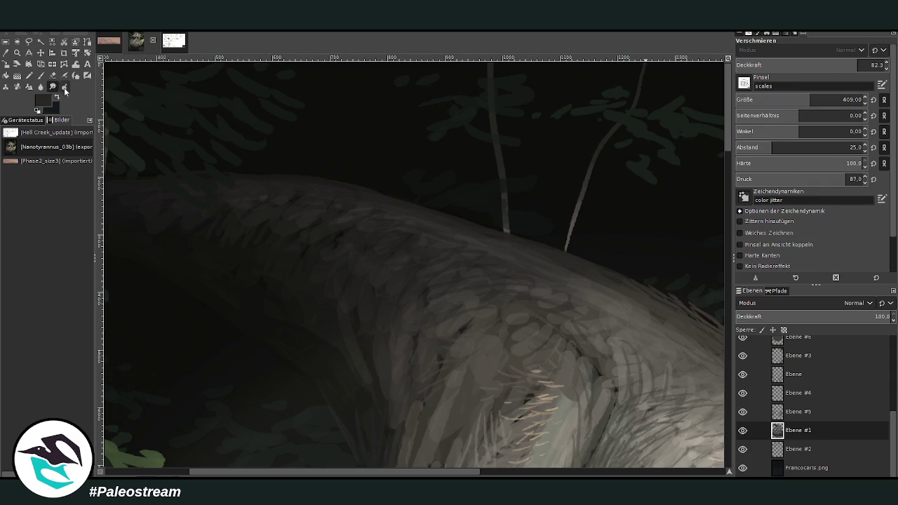
click(786, 99)
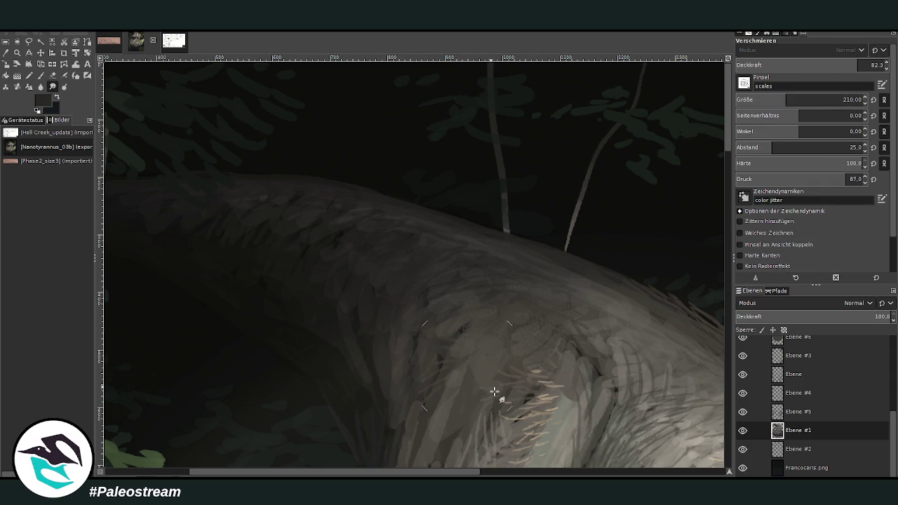
Smudge the hatching on the leg's left side to soften it
click(501, 472)
scroll(717, 203, down, 5)
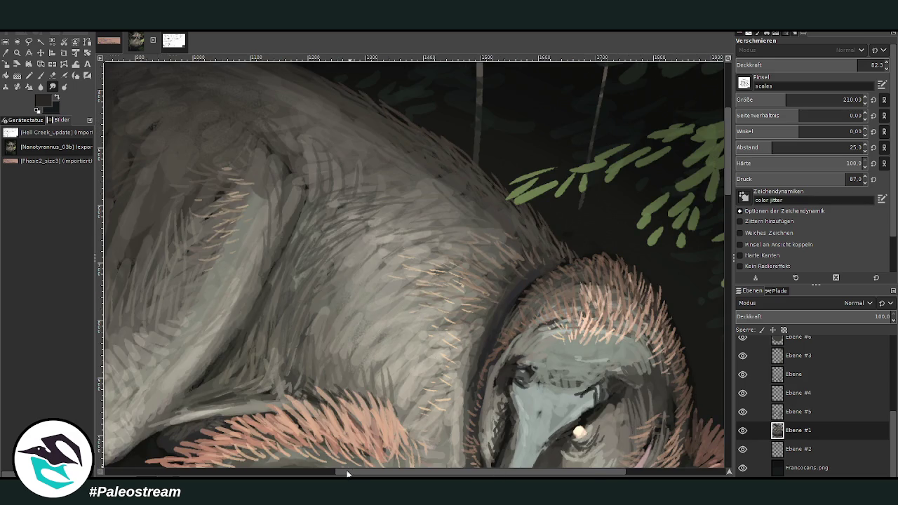
drag(346, 474, 284, 474)
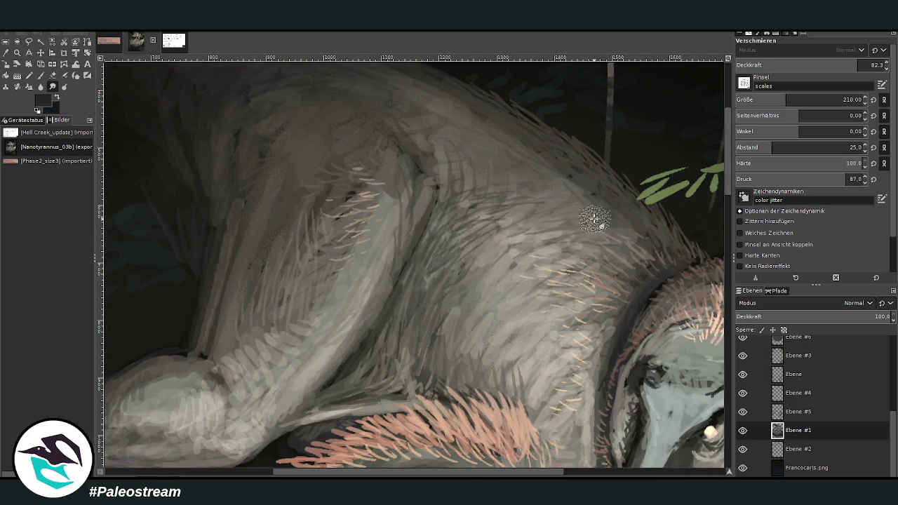
drag(235, 354, 301, 307)
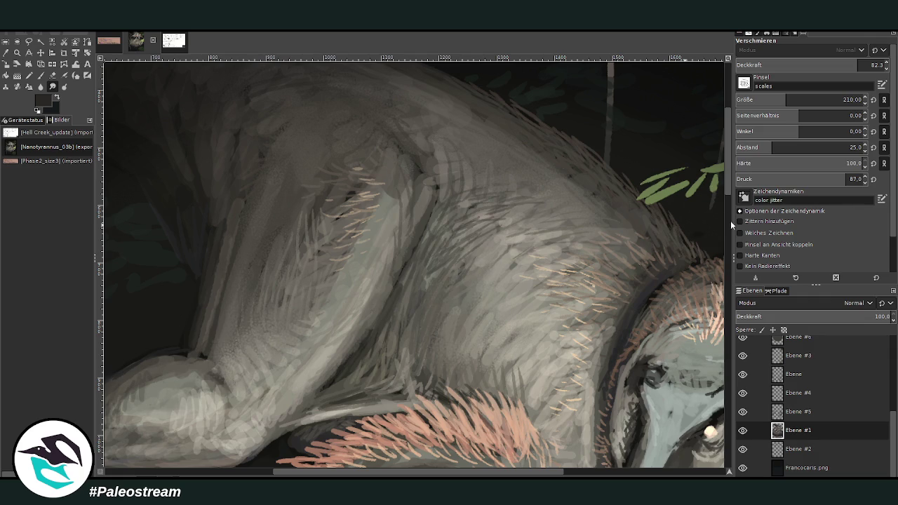
Sample the grey-brown of the painted hand and return to the Paintbrush
scroll(475, 291, down, 5)
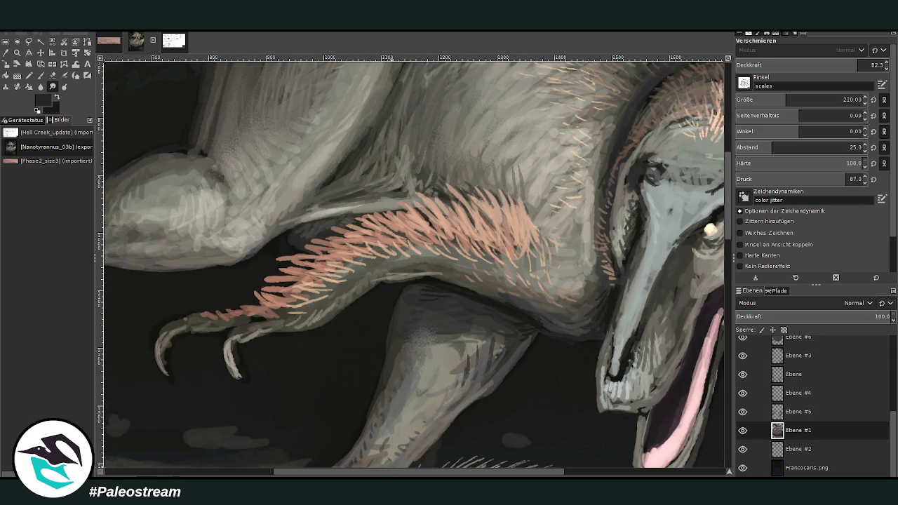
scroll(294, 430, left, 5)
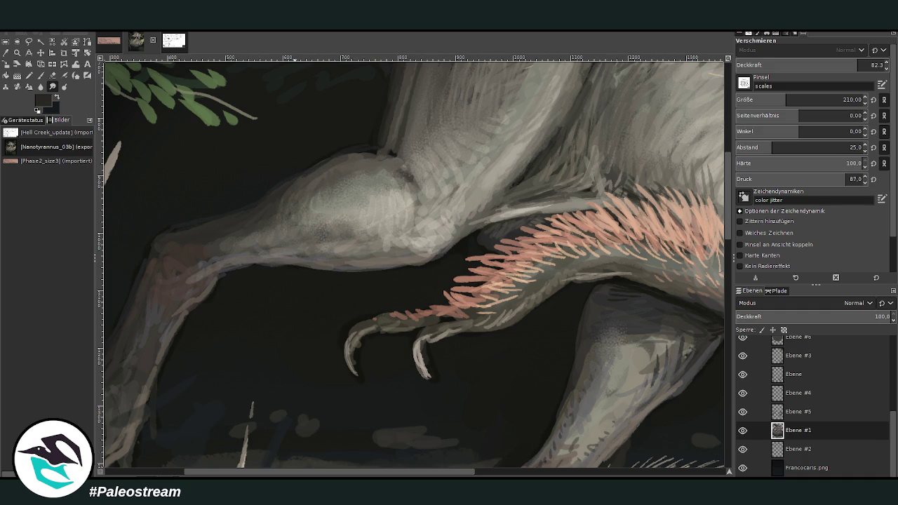
scroll(277, 430, left, 4)
scroll(676, 207, down, 5)
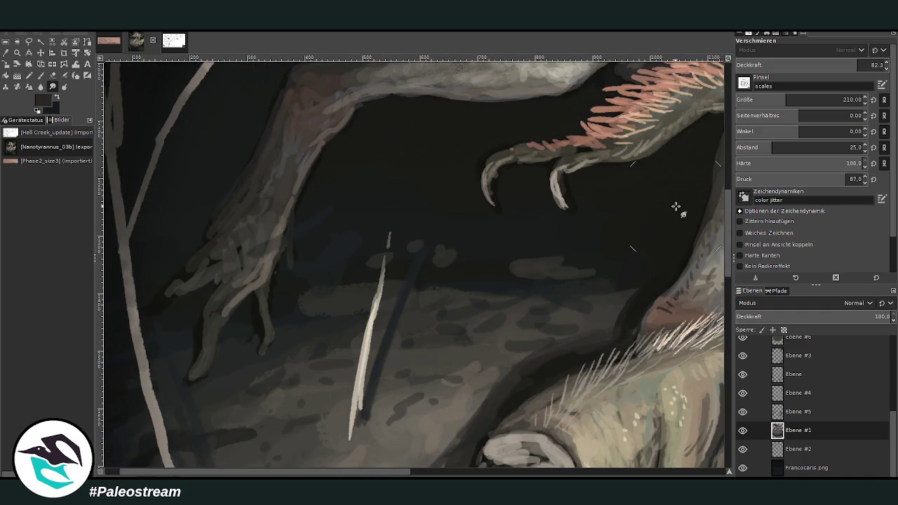
key(o)
click(270, 254)
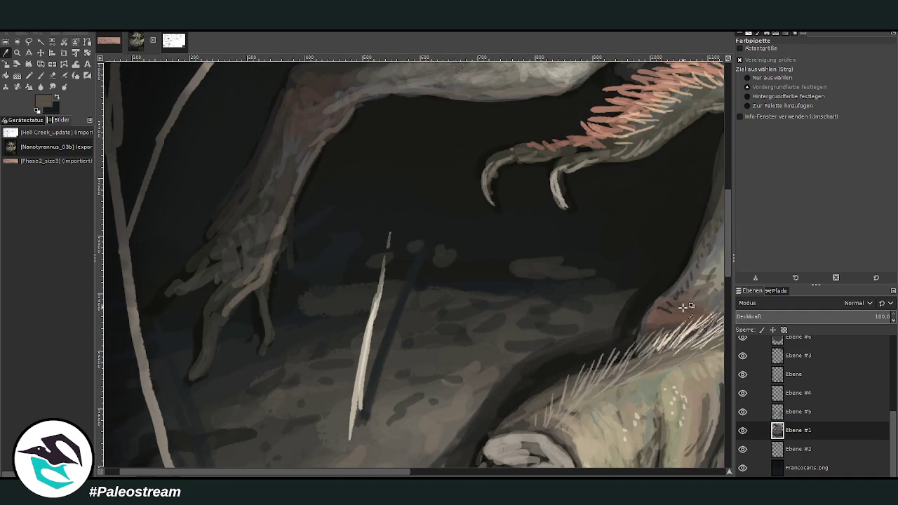
click(64, 64)
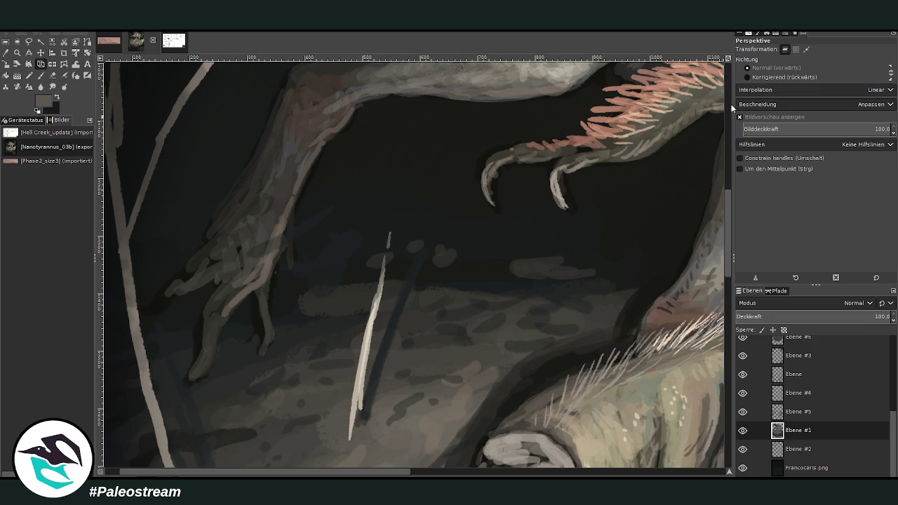
click(41, 75)
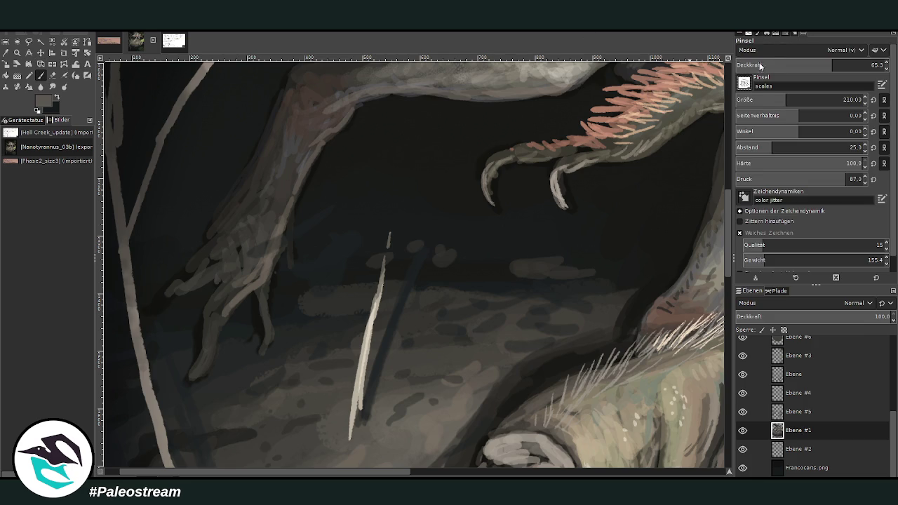
At 38.8 opacity, dab light chalk scales up the tyrannosaur's leg and along its foot and toes
scroll(762, 92, down, 1)
mouse_move(263, 243)
mouse_down()
mouse_move(261, 220)
mouse_move(282, 195)
mouse_move(286, 157)
mouse_up()
drag(832, 65, 793, 64)
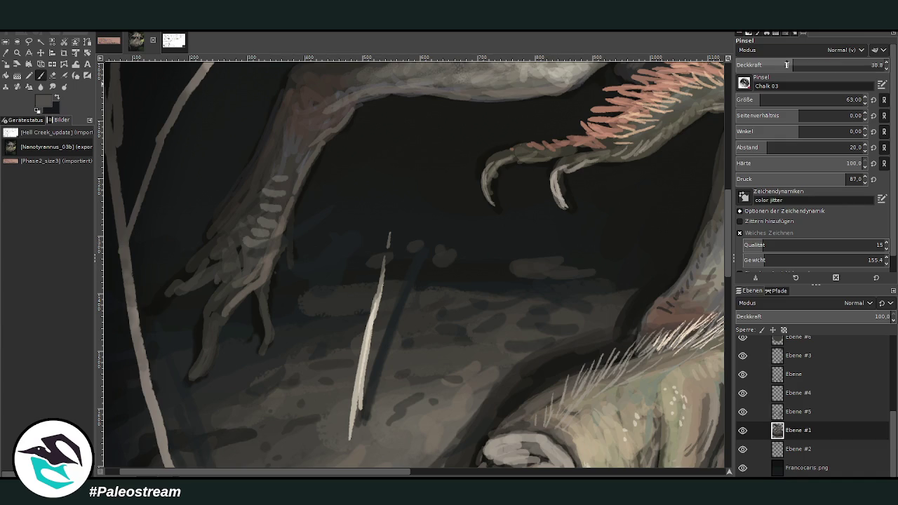
drag(291, 162, 309, 132)
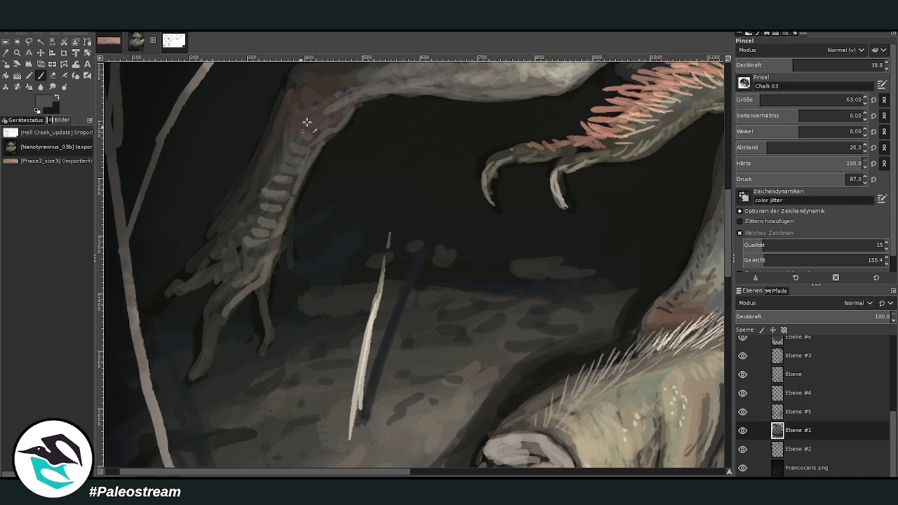
mouse_move(253, 257)
mouse_down()
mouse_move(231, 276)
mouse_move(217, 316)
mouse_move(231, 311)
mouse_move(210, 355)
mouse_up()
mouse_move(200, 274)
mouse_down()
mouse_move(211, 286)
mouse_move(216, 248)
mouse_move(233, 228)
mouse_up()
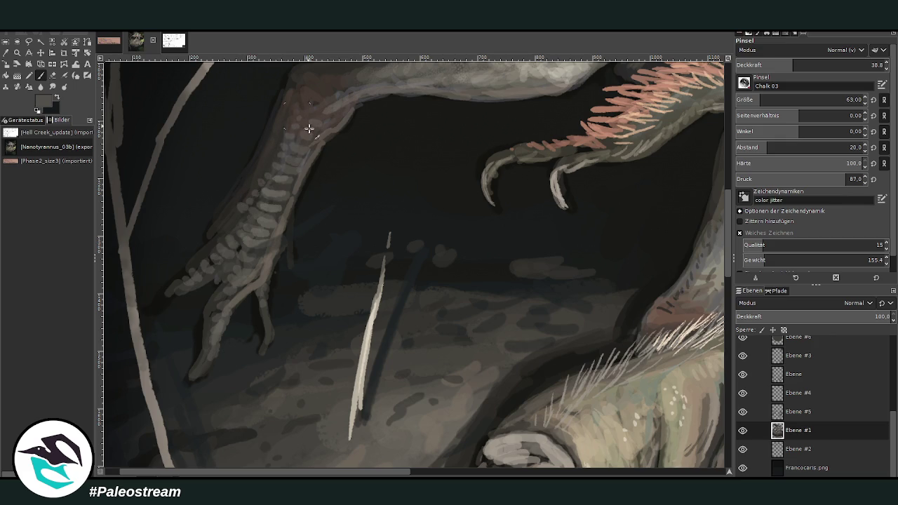
drag(311, 132, 283, 232)
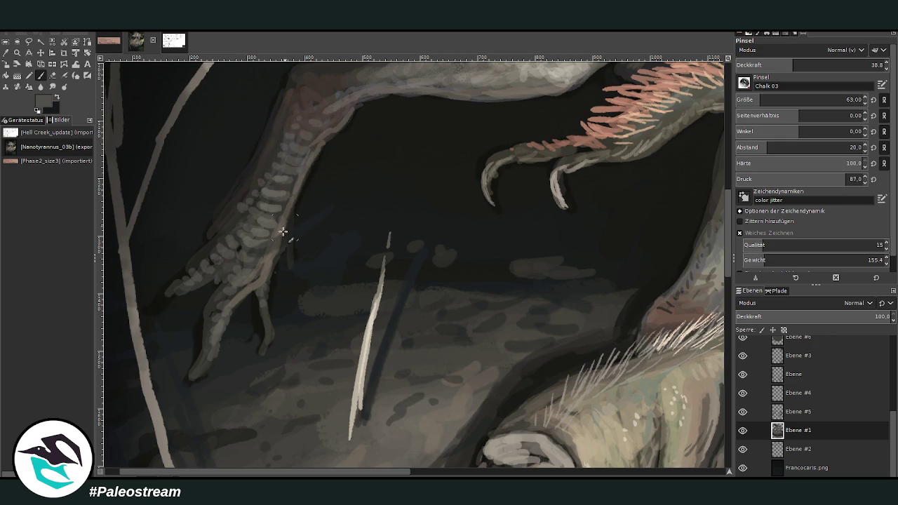
click(435, 476)
Sample a lighter grey, dab scales across the prey's foot and toes, then zoom out
scroll(715, 400, down, 5)
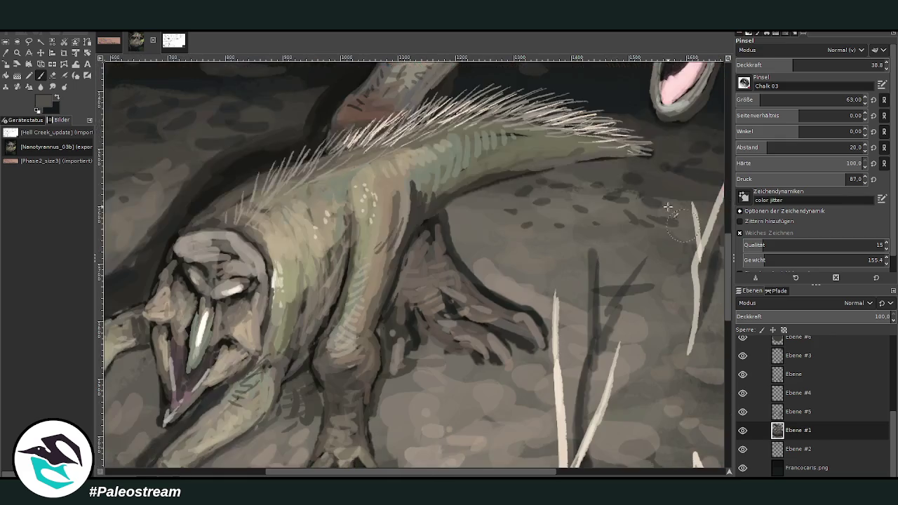
ctrl+click(702, 298)
drag(471, 342, 430, 310)
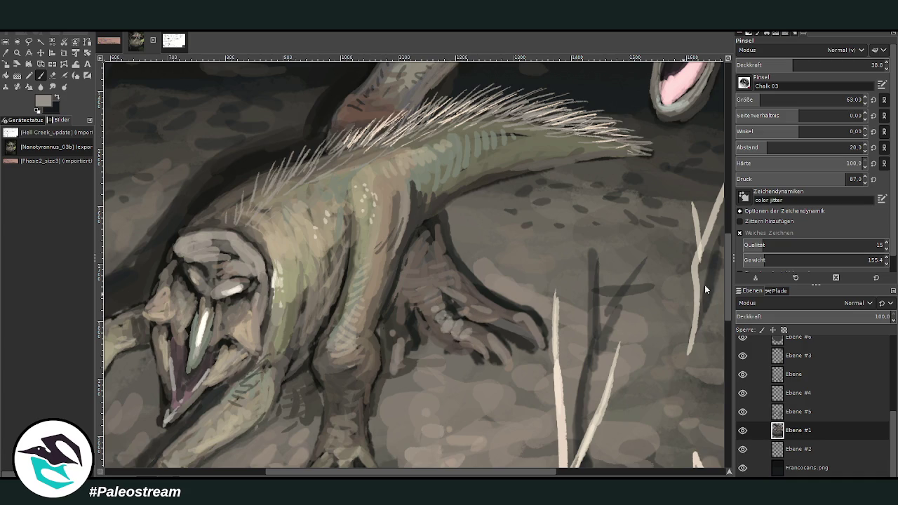
mouse_move(476, 341)
mouse_down()
mouse_move(436, 325)
mouse_move(433, 309)
mouse_up()
mouse_move(500, 325)
mouse_down()
mouse_move(455, 283)
mouse_move(402, 303)
mouse_move(403, 275)
mouse_up()
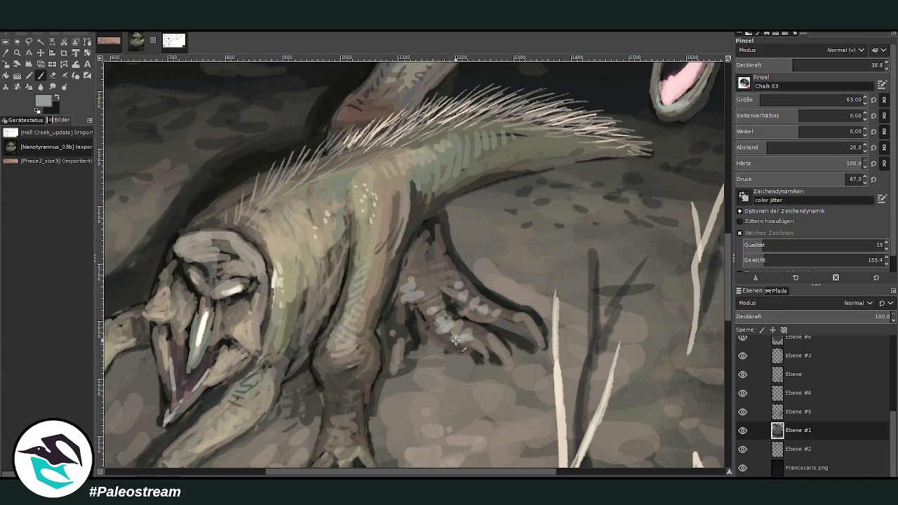
key(minus)
key(minus)
key(minus)
key(minus)
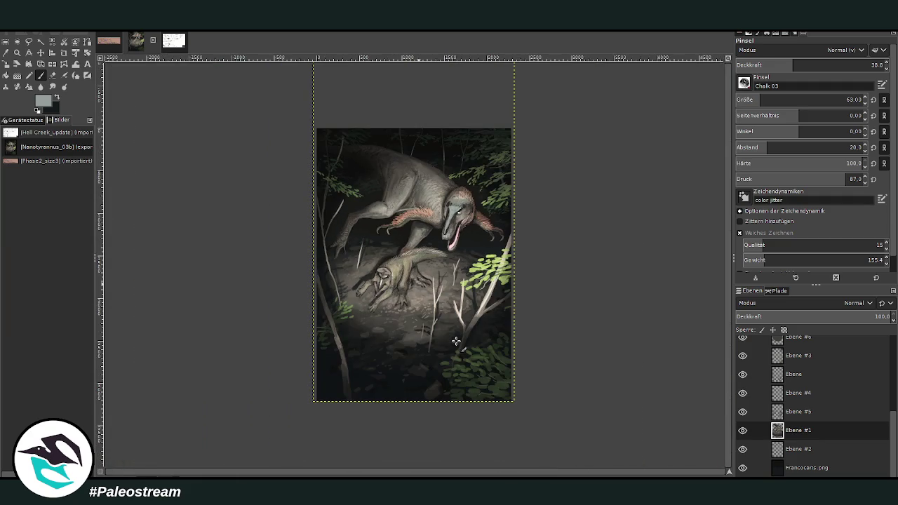
Zoom into the lower middle of the painting and pick a shadow near-black as paint colour
key(z)
mouse_move(315, 109)
mouse_down()
mouse_move(487, 407)
mouse_move(515, 421)
mouse_up()
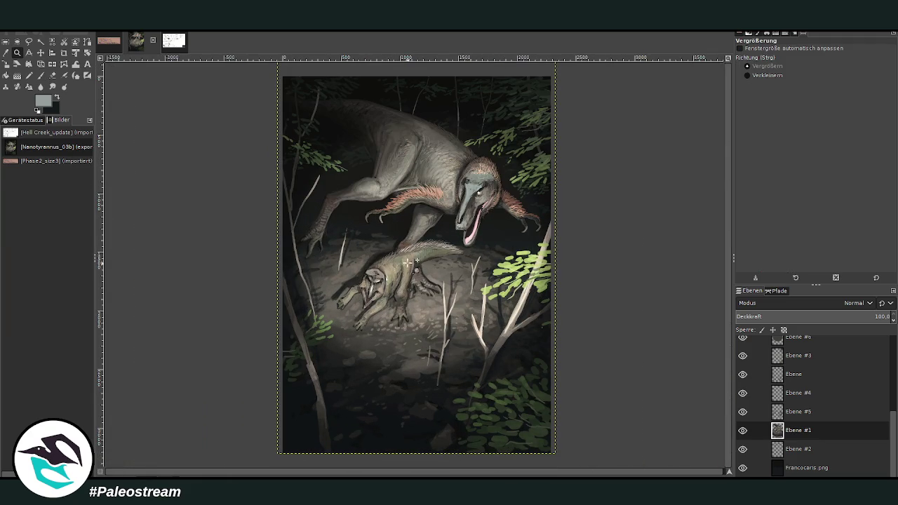
mouse_move(316, 186)
mouse_down()
mouse_move(346, 208)
mouse_move(522, 441)
mouse_up()
key(o)
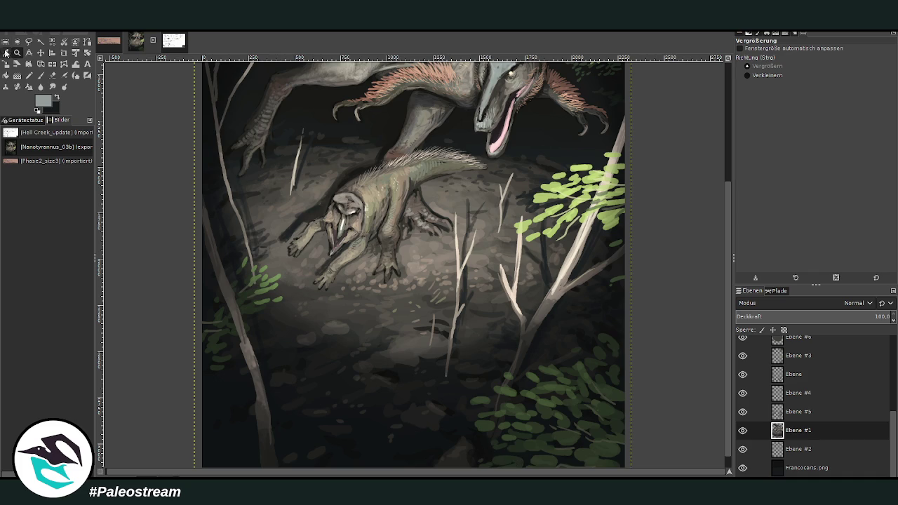
click(457, 355)
key(p)
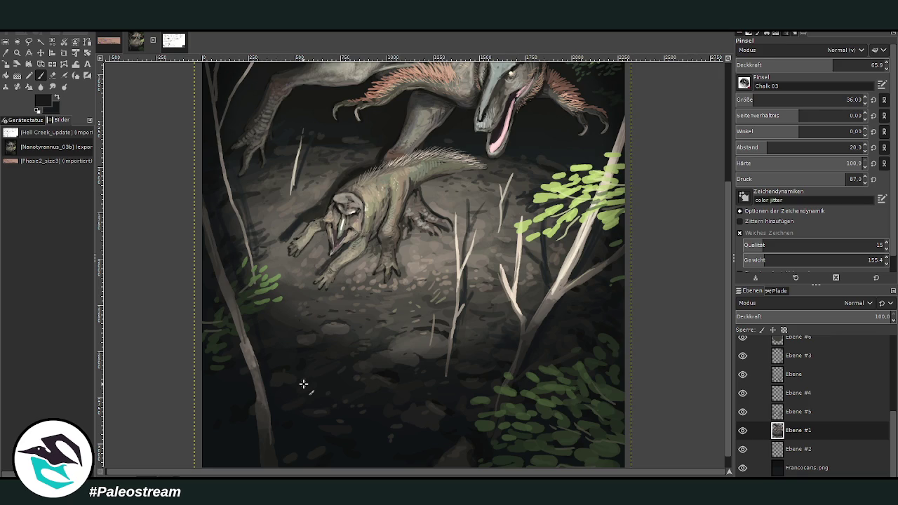
Set the brush to size 94 and opacity 75.4, and select layer Ebene #2
drag(723, 288, 730, 236)
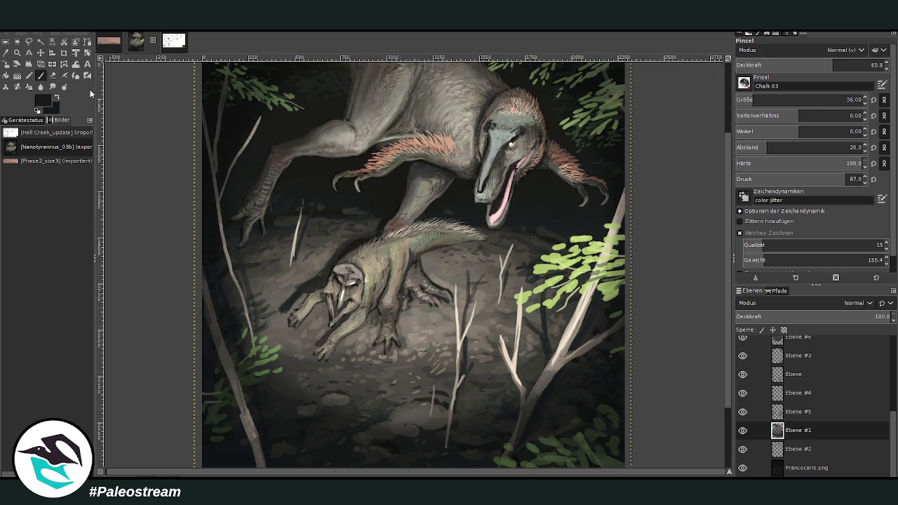
scroll(730, 205, up, 2)
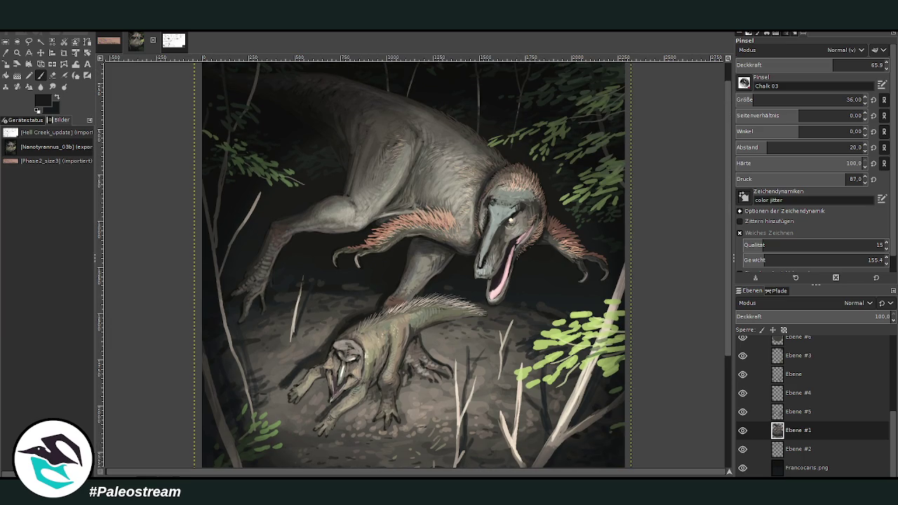
drag(755, 100, 766, 100)
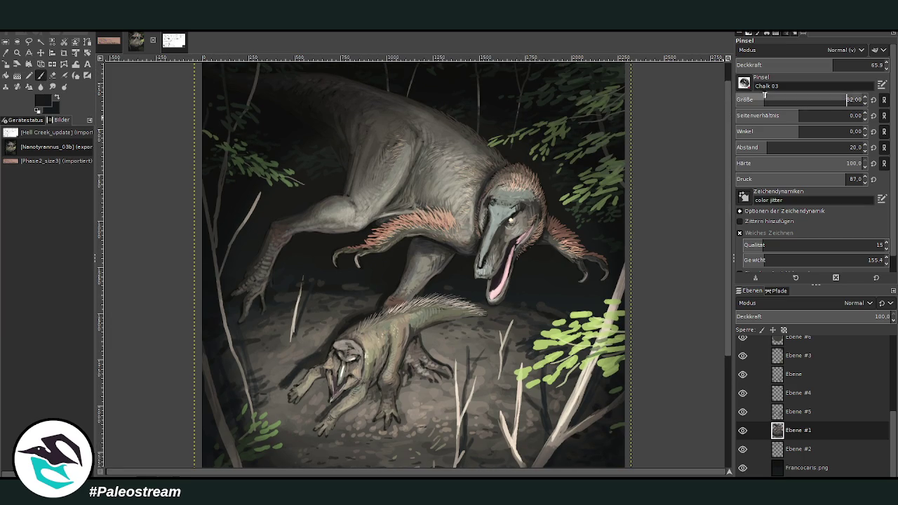
drag(835, 65, 849, 65)
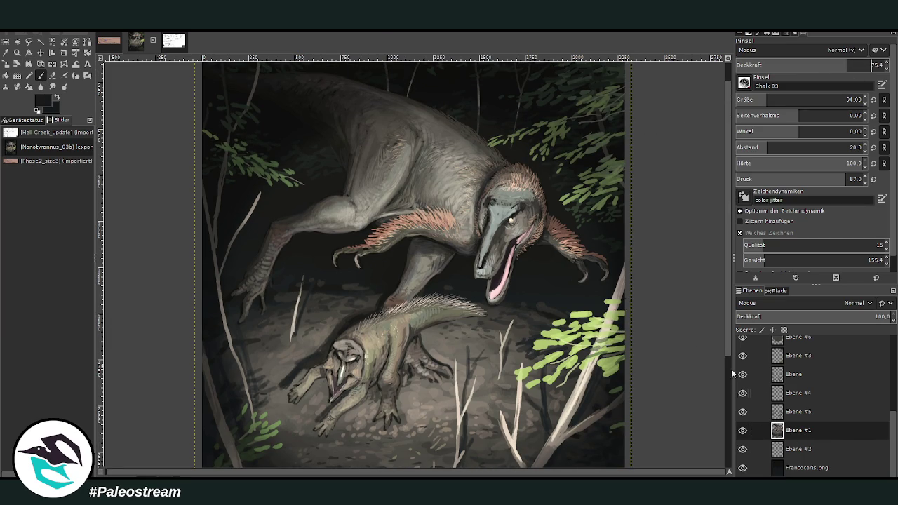
click(795, 446)
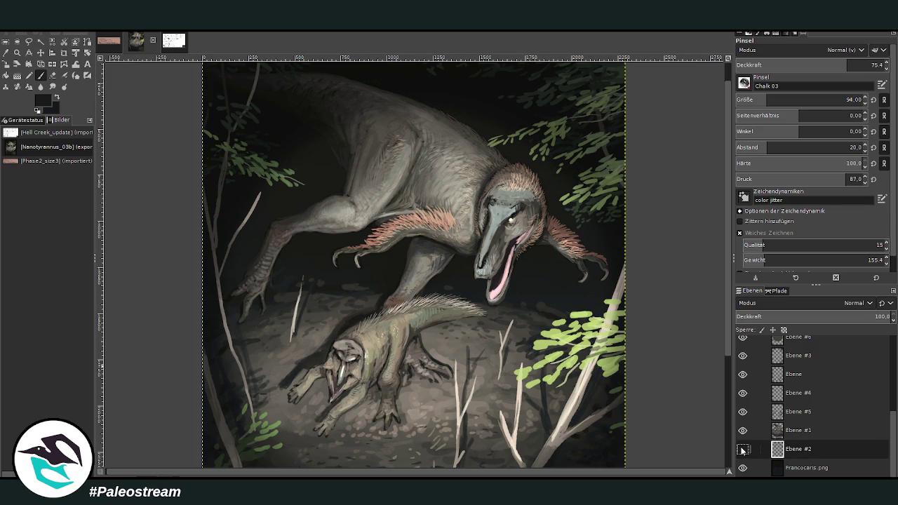
Frame both dinosaurs, select Ebene #5 and add new empty layer Ebene #8 above it
key(minus)
key(minus)
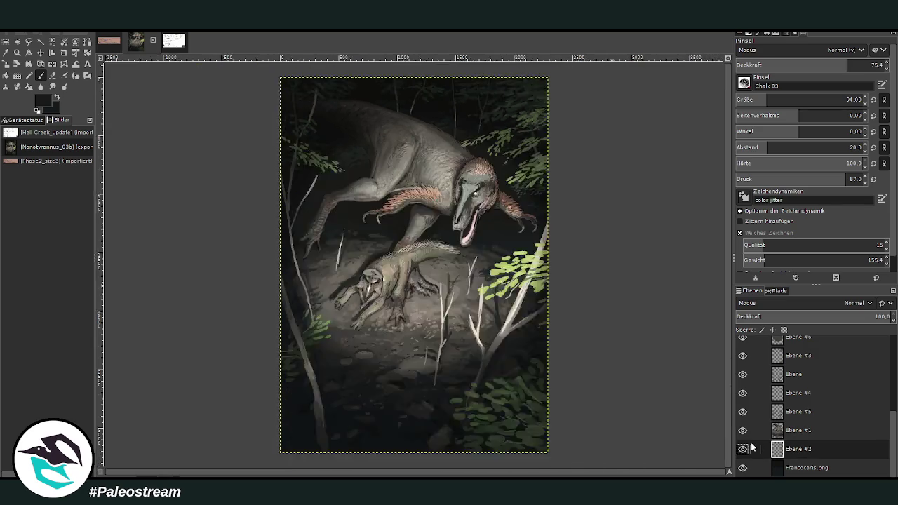
key(minus)
click(17, 52)
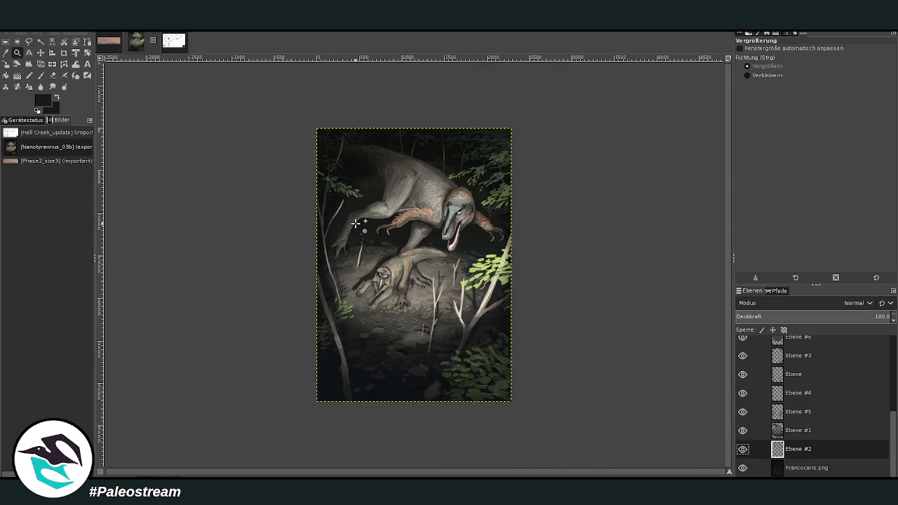
drag(348, 150, 514, 344)
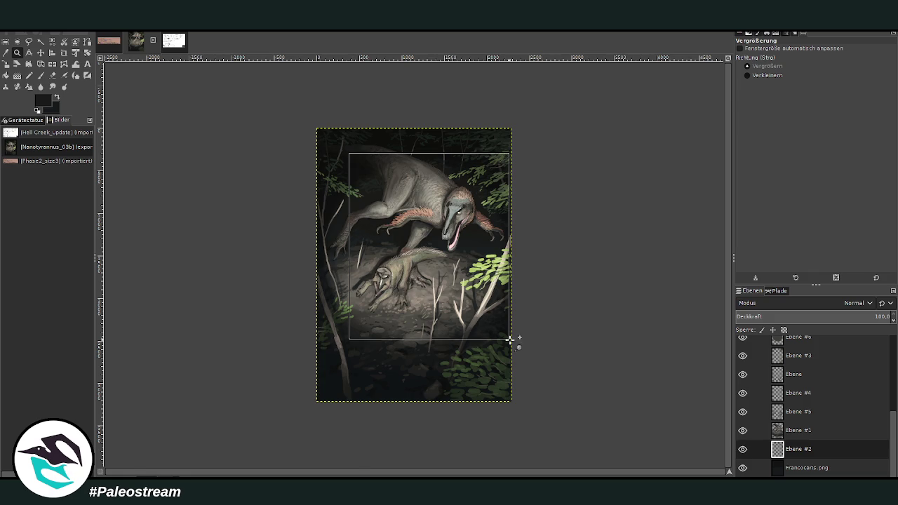
key(Up)
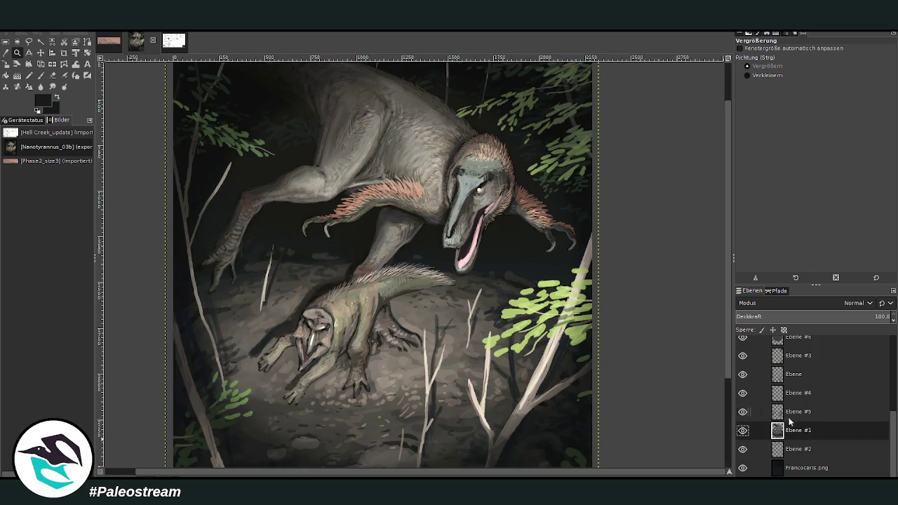
key(Up)
key(ctrl+shift+n)
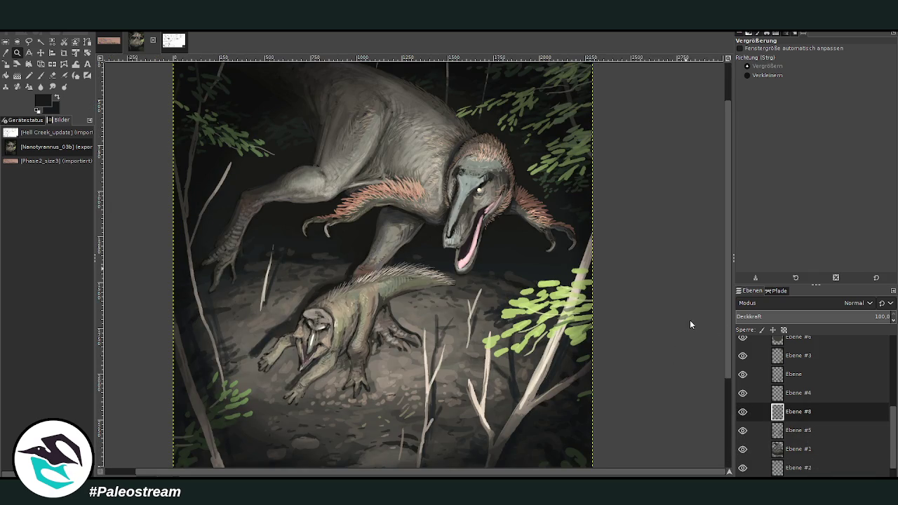
Set the Chalk 03 brush to size 458 and opacity 23, then paint beige dust beside the prey
key(p)
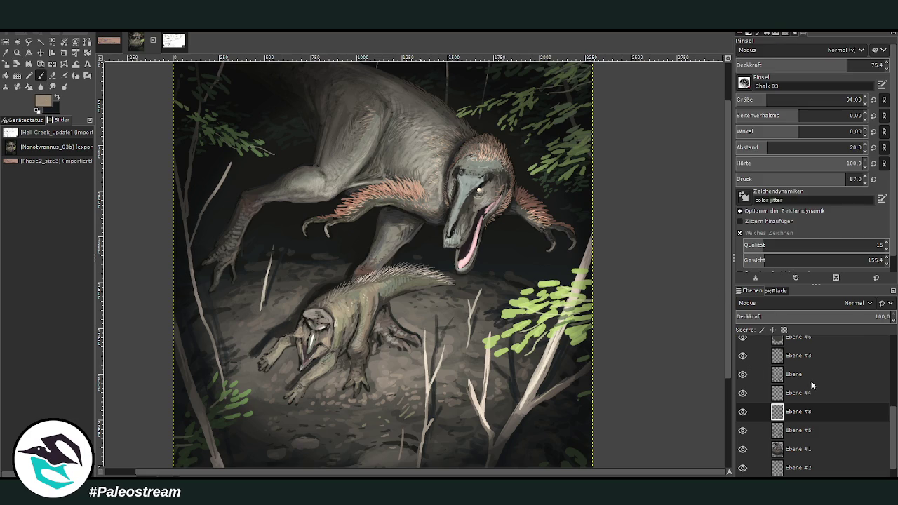
drag(774, 100, 816, 100)
drag(794, 65, 766, 65)
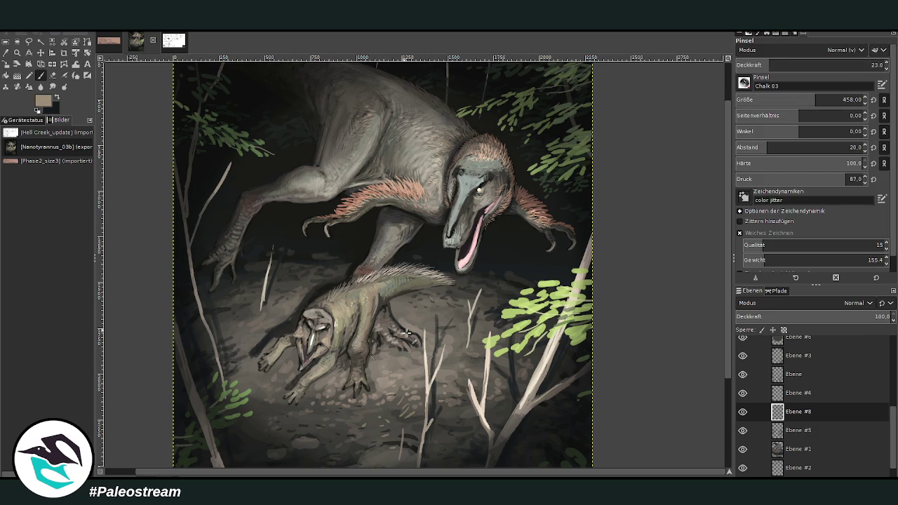
drag(407, 332, 449, 317)
drag(325, 271, 291, 271)
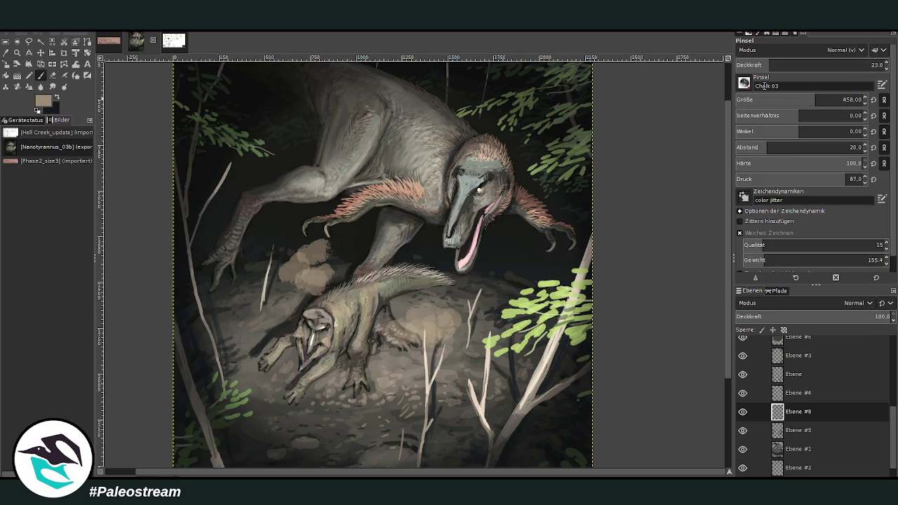
At 10.7 opacity, paint faint dust around the tyrannosaur's leg and below its head
drag(770, 65, 752, 65)
mouse_move(365, 227)
mouse_down()
mouse_move(347, 257)
mouse_move(302, 239)
mouse_move(265, 256)
mouse_up()
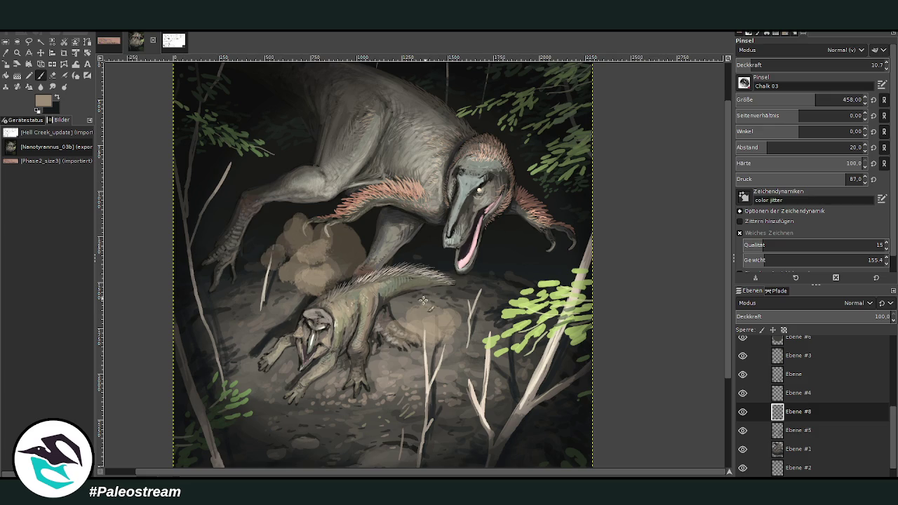
mouse_move(424, 301)
mouse_down()
mouse_move(449, 309)
mouse_move(513, 253)
mouse_move(491, 323)
mouse_move(407, 347)
mouse_move(477, 316)
mouse_up()
key(s)
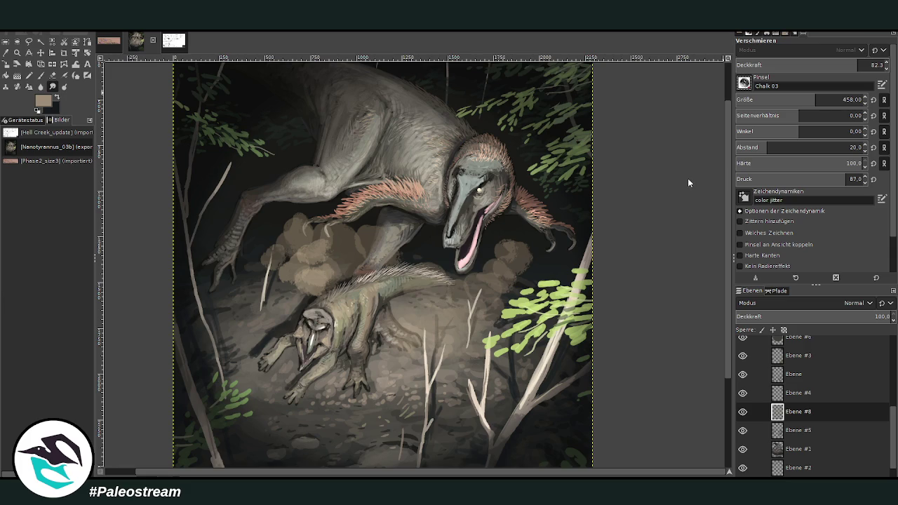
Smudge at 47.6 opacity to blend the dust by the jaw and behind the prey, removing stray marks
scroll(819, 83, down, 1)
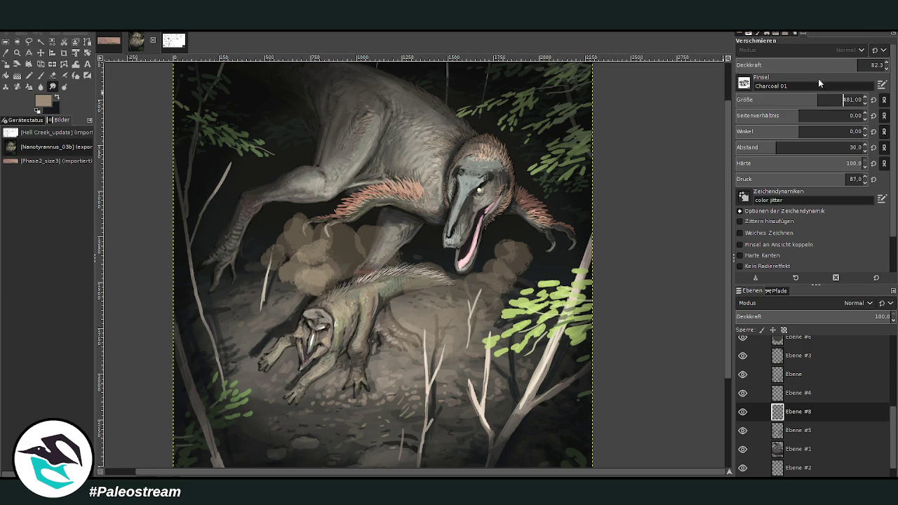
click(807, 65)
mouse_move(519, 281)
mouse_down()
mouse_move(491, 263)
mouse_move(533, 308)
mouse_up()
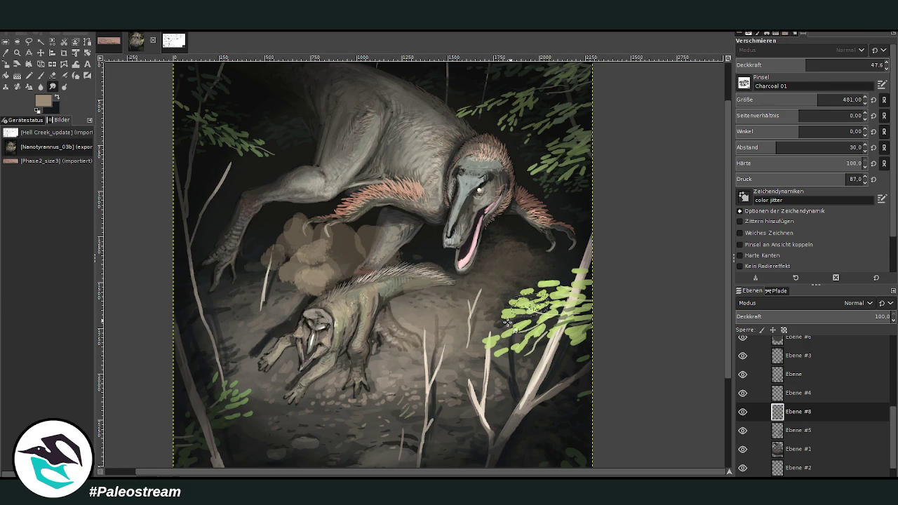
mouse_move(365, 214)
mouse_down()
mouse_move(303, 263)
mouse_move(290, 250)
mouse_move(374, 202)
mouse_move(397, 211)
mouse_move(245, 275)
mouse_move(295, 246)
mouse_move(309, 309)
mouse_move(333, 288)
mouse_move(317, 225)
mouse_up()
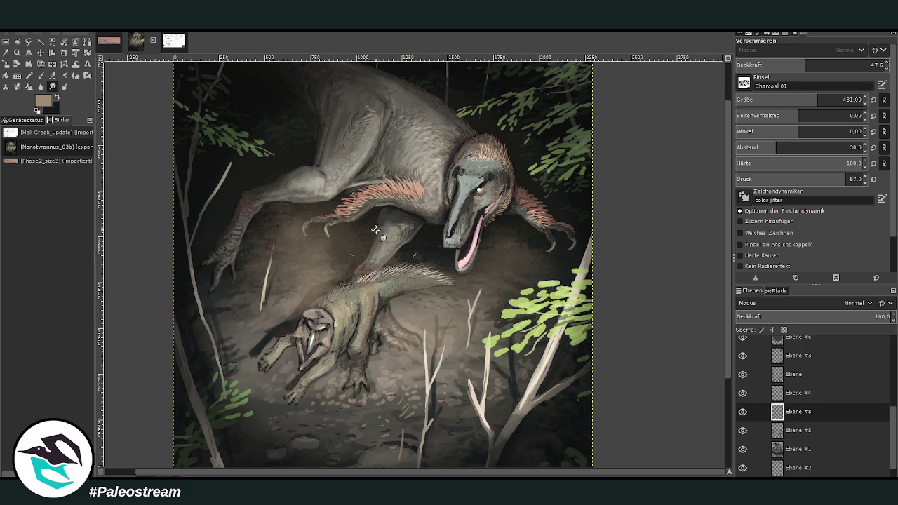
mouse_move(379, 235)
mouse_down()
mouse_move(316, 210)
mouse_move(342, 214)
mouse_up()
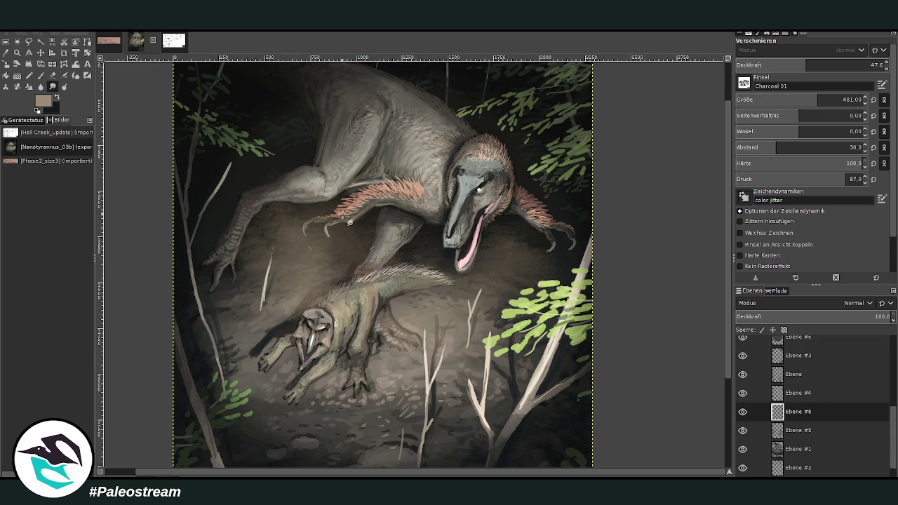
Soften the standing dinosaur's claws, fade Ebene #8 to 38.3 opacity, and select Ebene #1
drag(354, 228, 313, 223)
mouse_move(831, 320)
mouse_down()
mouse_move(804, 320)
mouse_move(798, 330)
mouse_up()
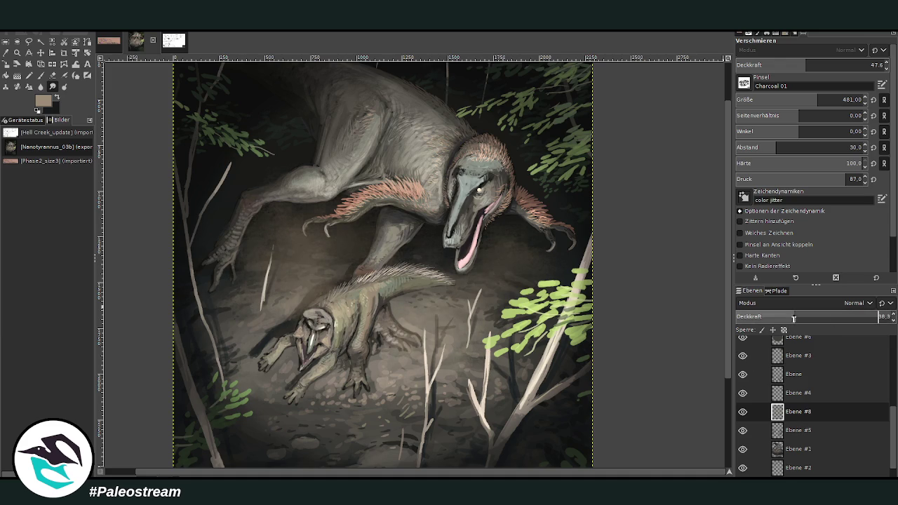
click(798, 449)
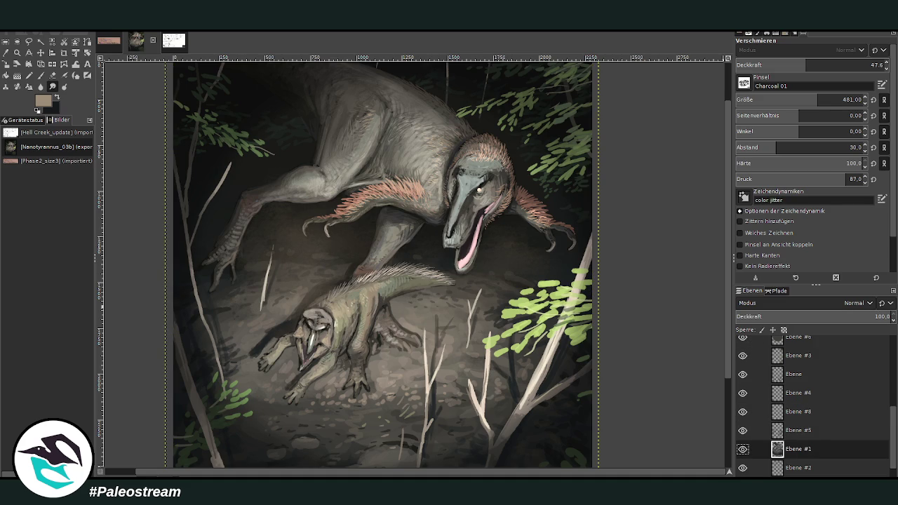
Zoom in on the tyrannosaur's jaw and sample the tongue's pink
key(z)
drag(442, 176, 511, 322)
mouse_move(353, 127)
mouse_down()
mouse_move(402, 215)
mouse_move(430, 390)
mouse_up()
key(o)
click(414, 349)
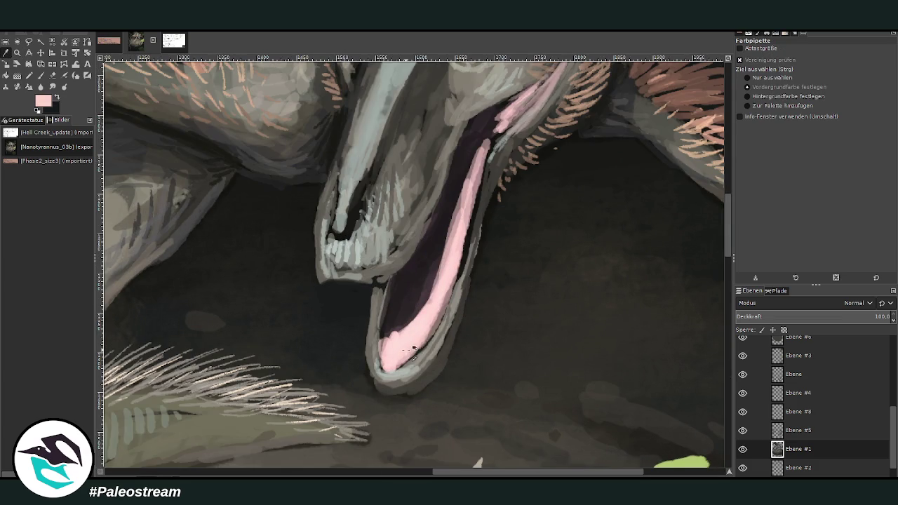
With a small Chalk 03 brush at about 90 opacity, highlight the tongue tip and paint lower-jaw teeth
click(40, 75)
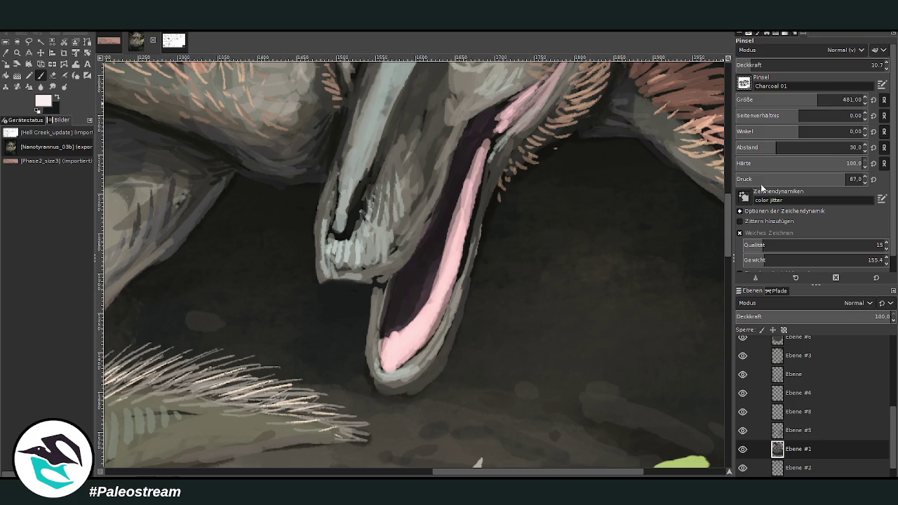
click(832, 66)
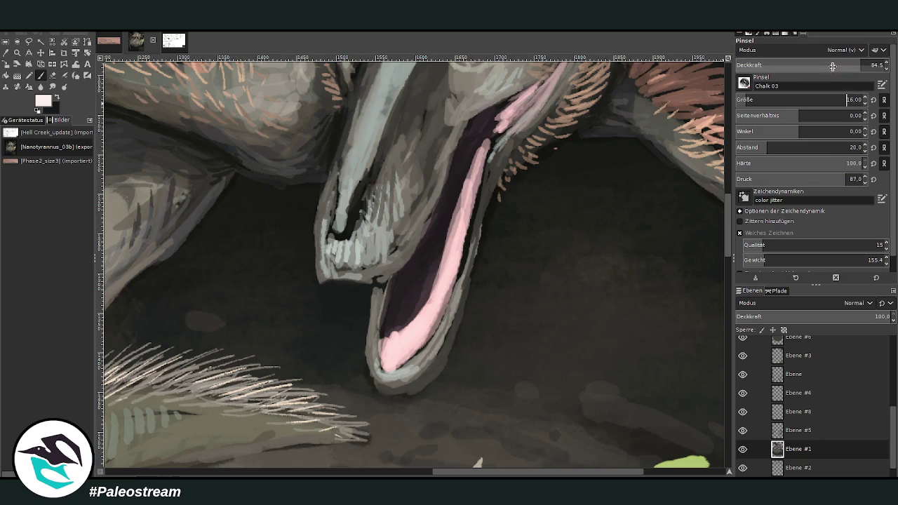
drag(832, 66, 843, 66)
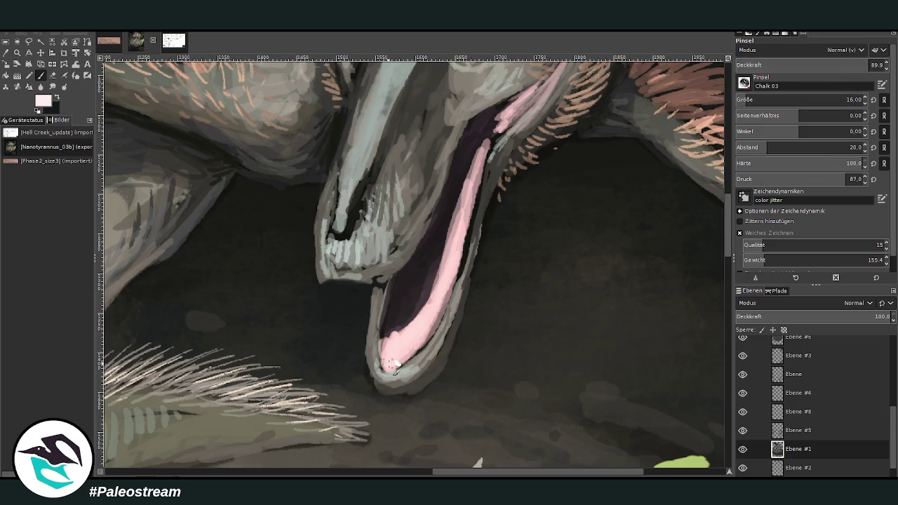
drag(407, 355, 410, 357)
click(441, 309)
click(457, 258)
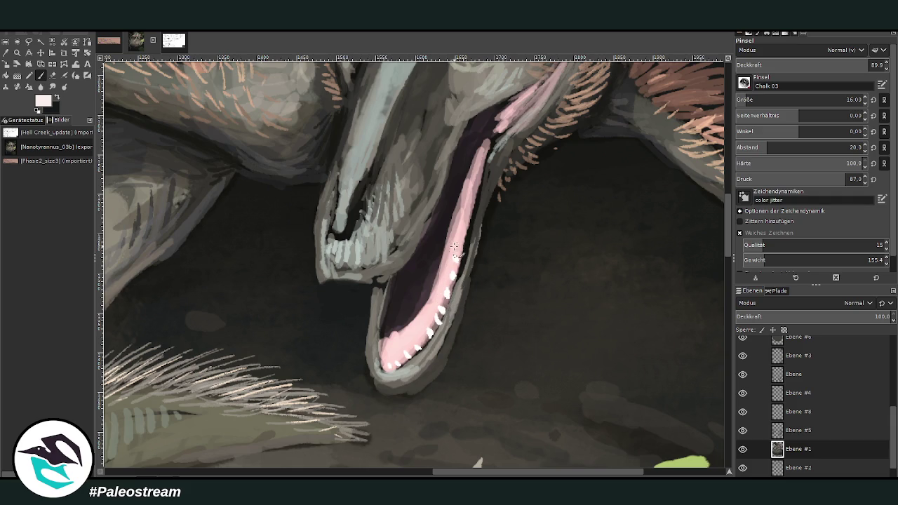
At about 66 opacity, dot teeth along the upper jaw and add faint light marks inside the lower jaw
drag(869, 65, 833, 65)
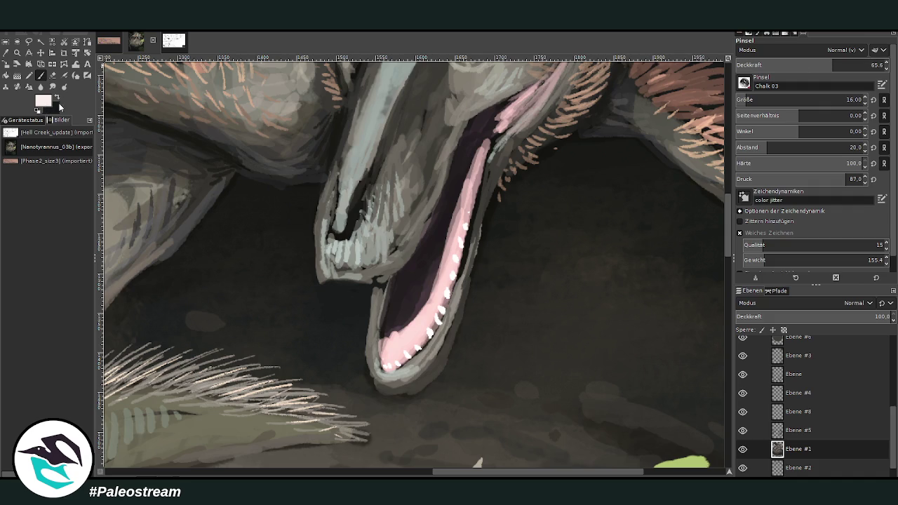
click(362, 287)
click(369, 287)
click(859, 65)
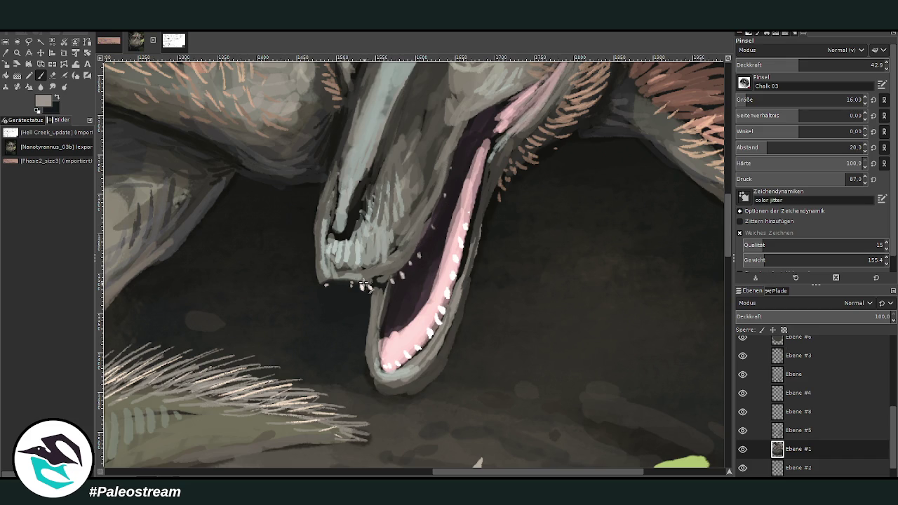
drag(390, 356, 390, 290)
Using grey tones, add light strokes along the mouth lining and fur
ctrl+click(559, 227)
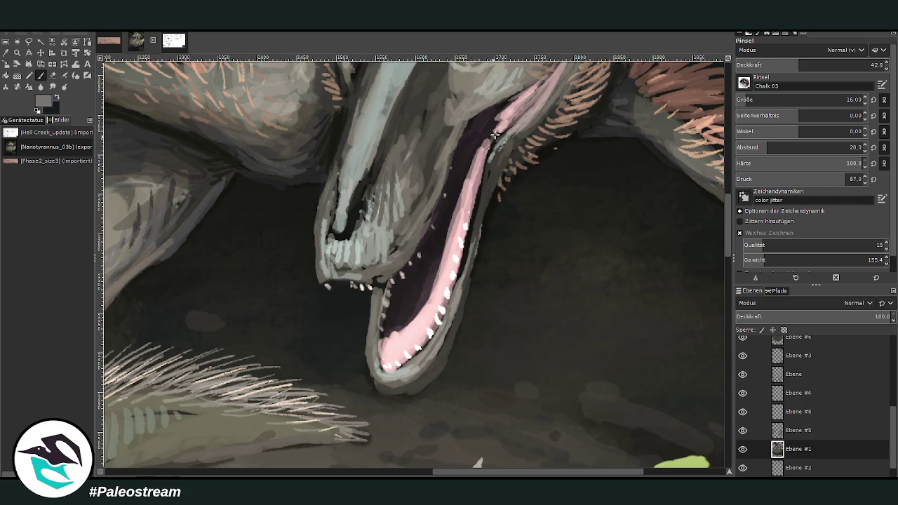
drag(498, 132, 484, 153)
ctrl+click(700, 307)
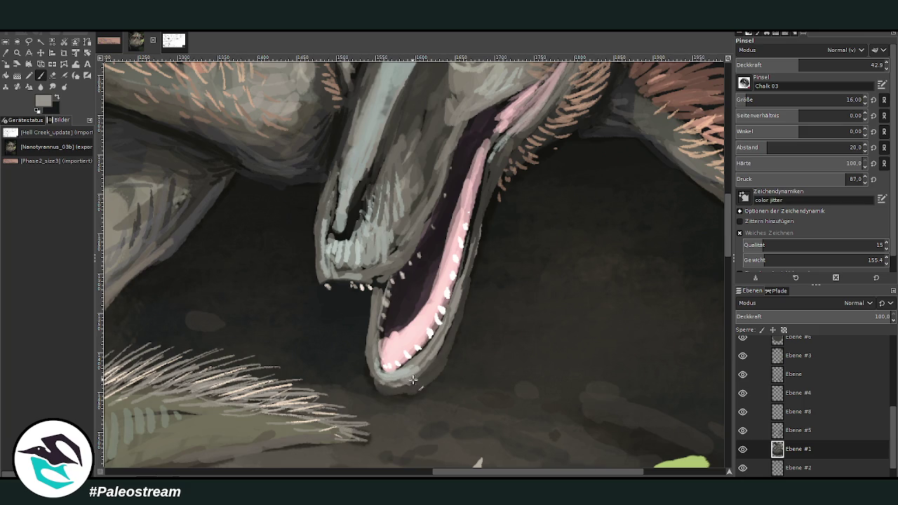
drag(538, 117, 560, 107)
Paint dark brown-grey shading beneath the tyrannosaur's eye
scroll(724, 180, up, 5)
drag(452, 302, 437, 327)
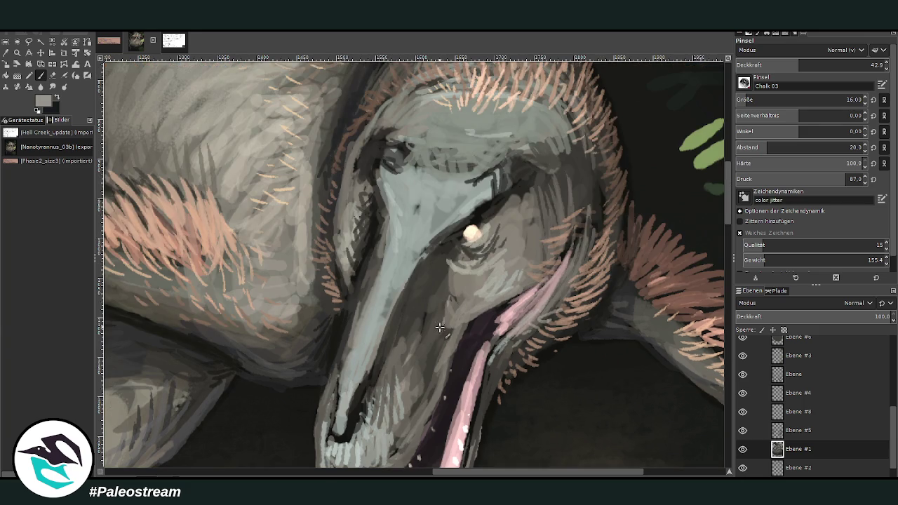
ctrl+click(704, 327)
drag(437, 313, 425, 341)
ctrl+click(703, 333)
drag(438, 301, 420, 358)
mouse_move(451, 268)
mouse_down()
mouse_move(439, 336)
mouse_move(446, 308)
mouse_up()
Sample grey and blue-grey, then hatch light and dark strokes down the snout at 27–39.4 opacity
key(o)
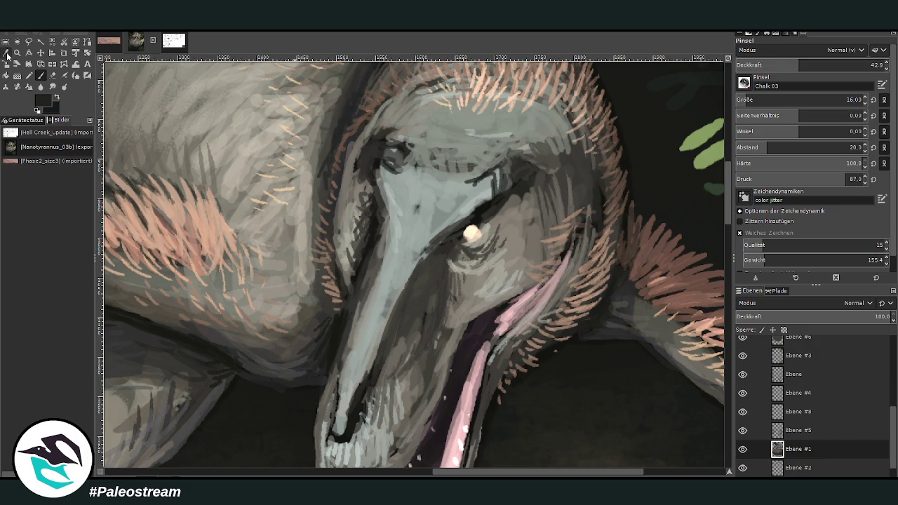
click(452, 317)
click(375, 367)
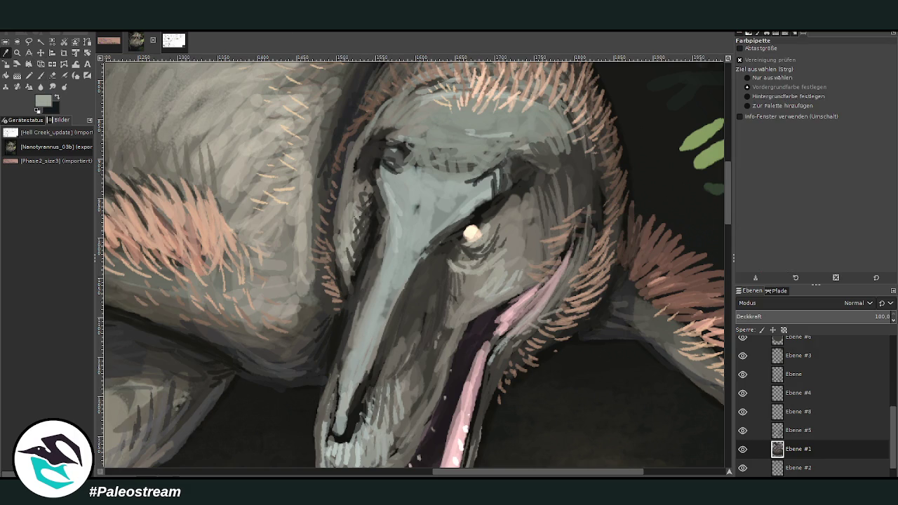
key(p)
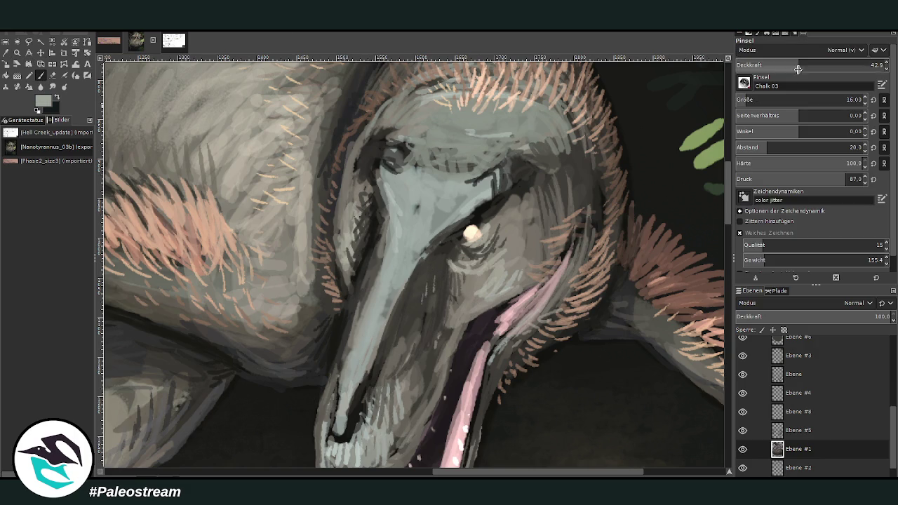
key(less)
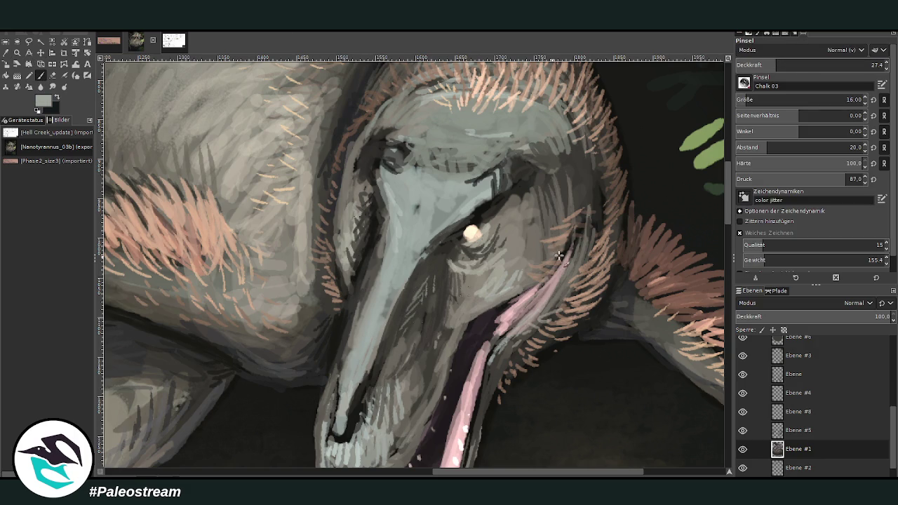
drag(425, 299, 405, 349)
ctrl+click(702, 305)
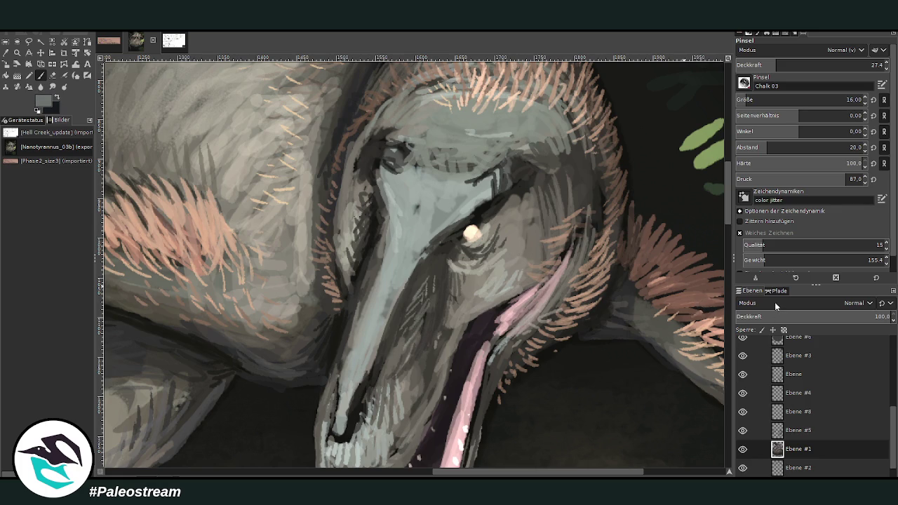
ctrl+click(697, 312)
mouse_move(426, 261)
mouse_down()
mouse_move(421, 295)
mouse_move(438, 317)
mouse_up()
drag(414, 284, 377, 376)
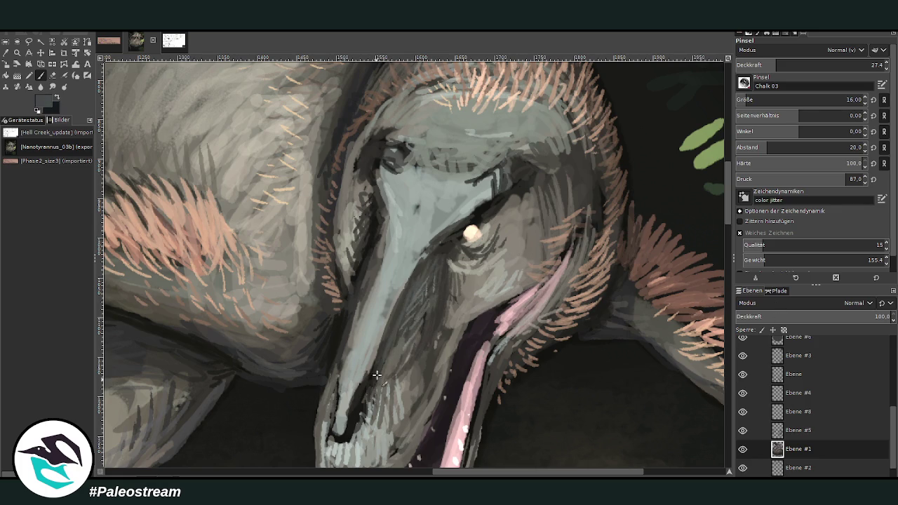
click(793, 64)
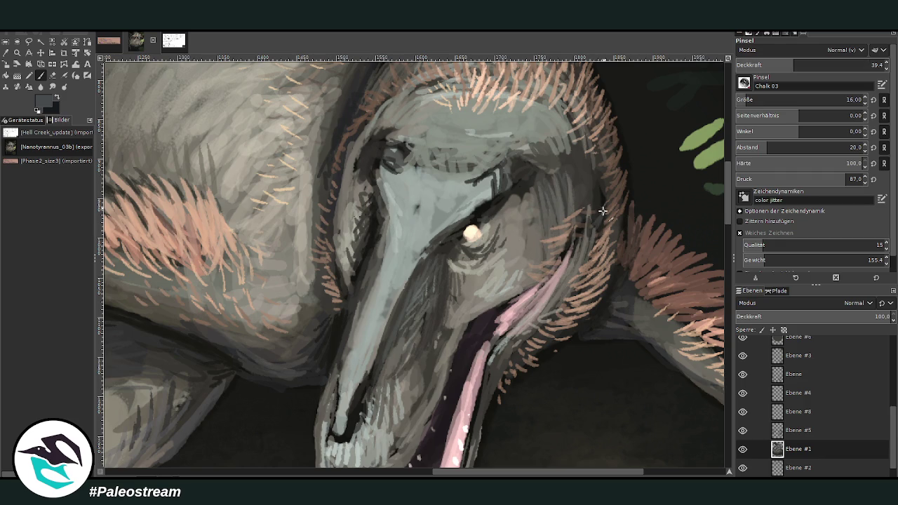
Darken the throat, tongue's left edge and inner lower jaw with dark purple, raising opacity to 60.3
scroll(724, 239, down, 5)
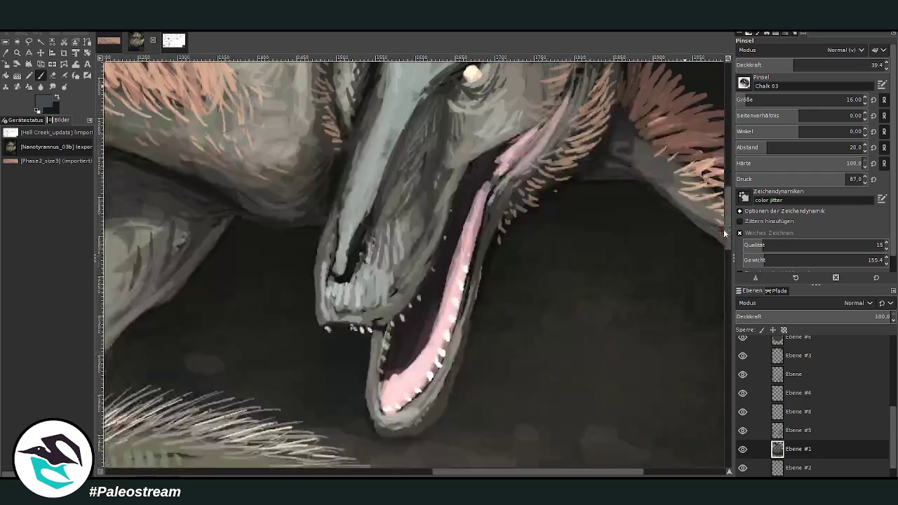
drag(547, 116, 480, 218)
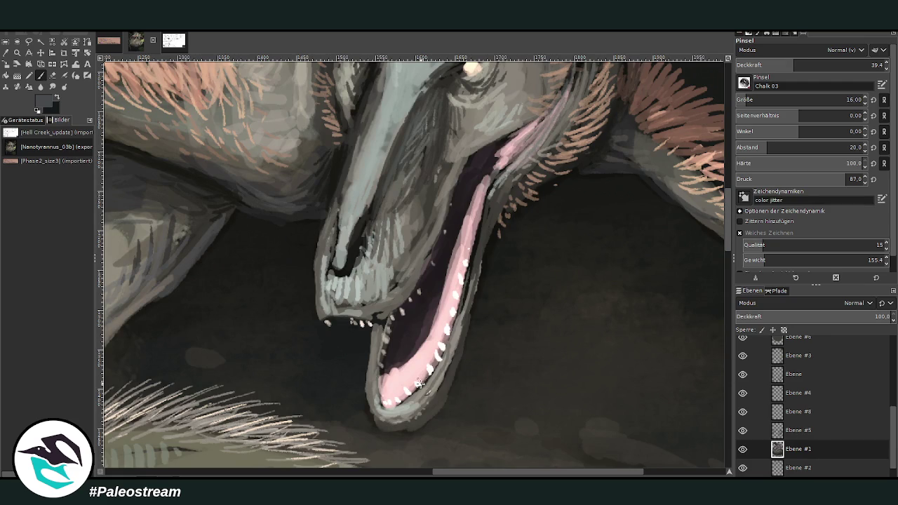
mouse_move(419, 383)
mouse_down()
mouse_move(410, 323)
mouse_move(429, 346)
mouse_up()
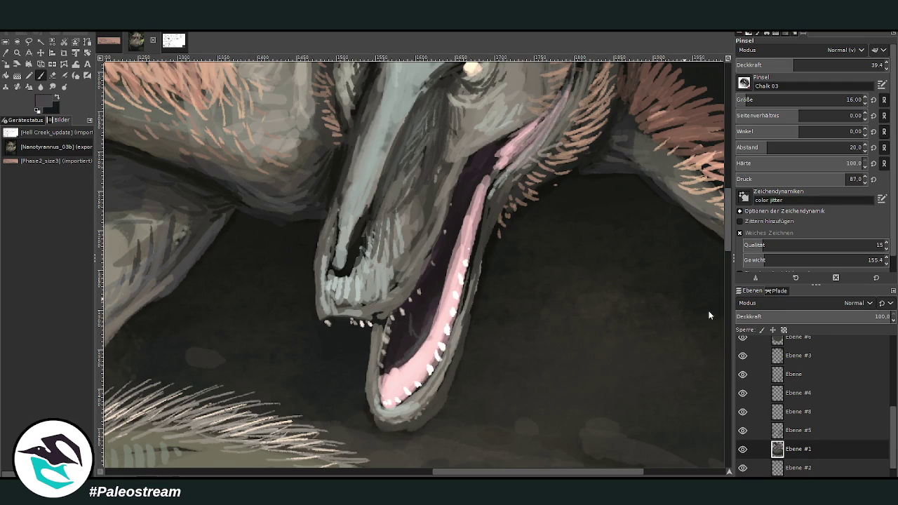
ctrl+click(707, 262)
drag(474, 195, 454, 275)
mouse_move(425, 303)
mouse_down()
mouse_move(418, 335)
mouse_move(413, 306)
mouse_move(400, 371)
mouse_move(401, 322)
mouse_move(376, 351)
mouse_move(380, 346)
mouse_up()
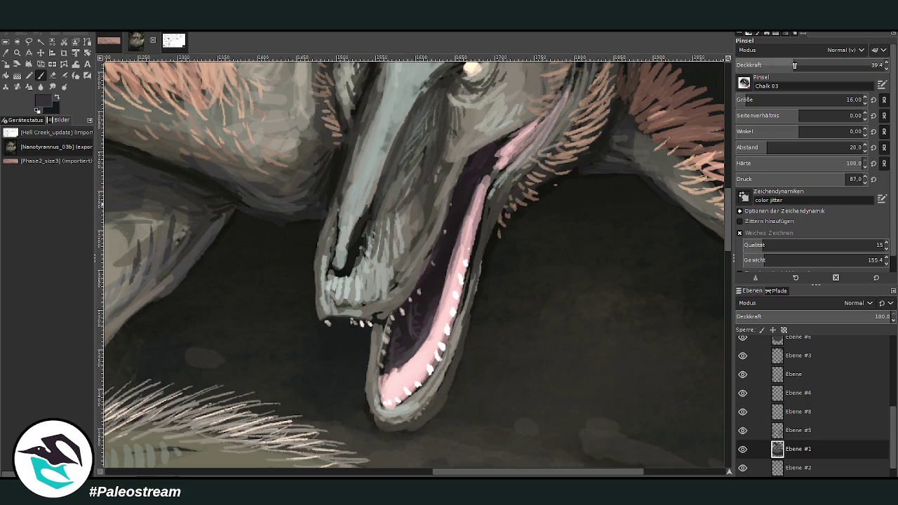
drag(794, 64, 825, 65)
mouse_move(379, 337)
mouse_down()
mouse_move(383, 322)
mouse_move(372, 365)
mouse_move(387, 348)
mouse_move(379, 343)
mouse_up()
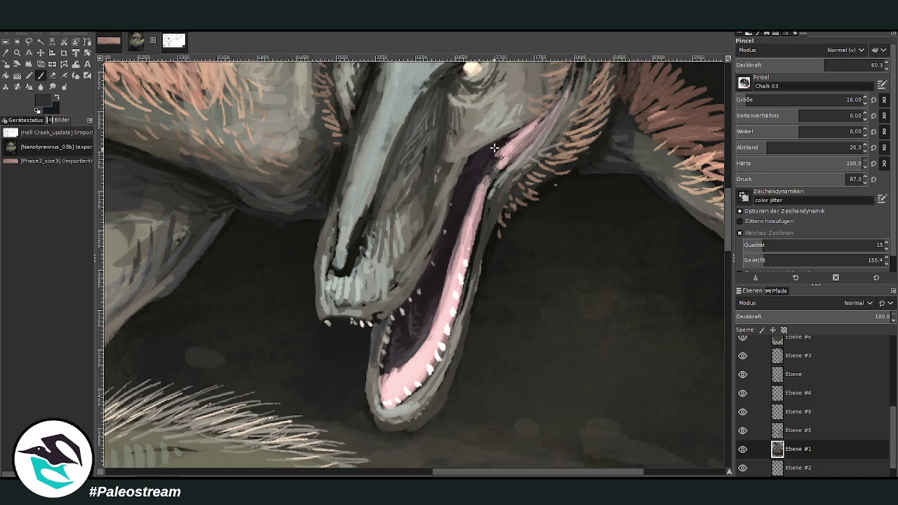
ctrl+click(693, 278)
scroll(445, 170, down, 3)
Zoom in on the dinosaurs, sample light greens from the leaves, and set brush opacity to 41
scroll(445, 169, down, 2)
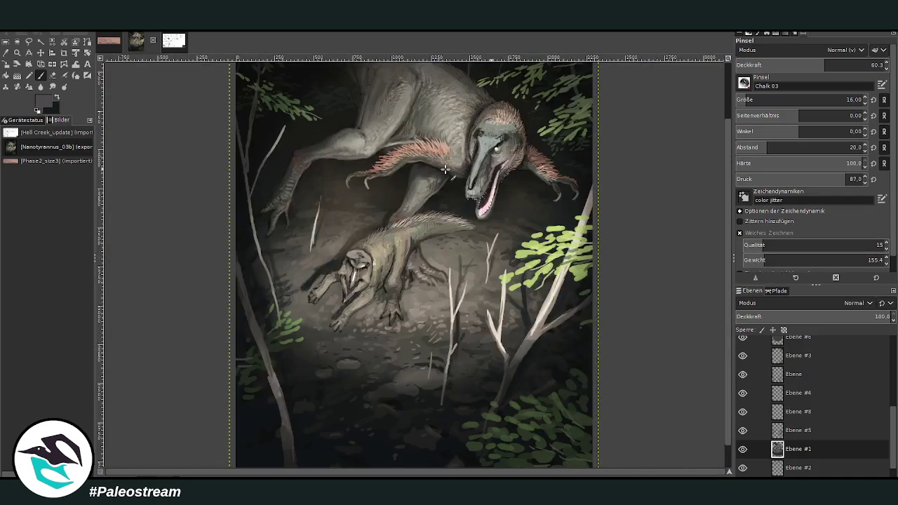
click(16, 53)
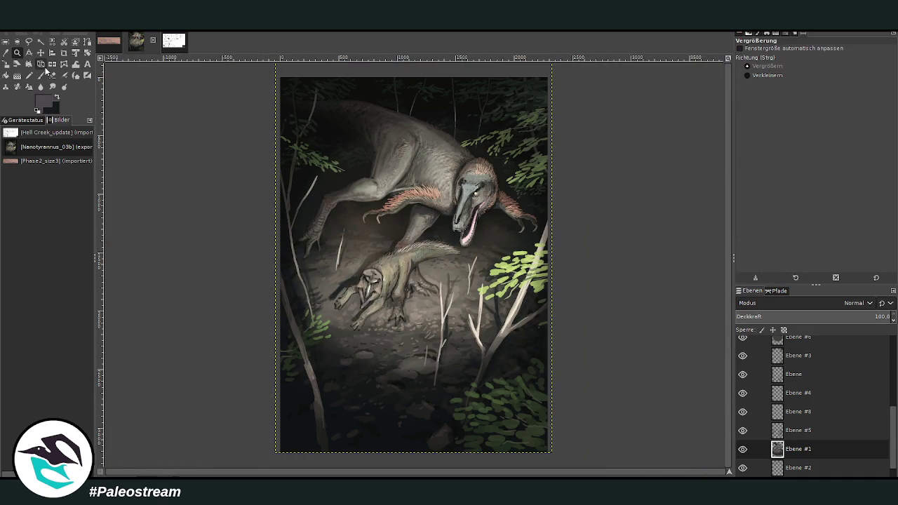
drag(268, 71, 370, 190)
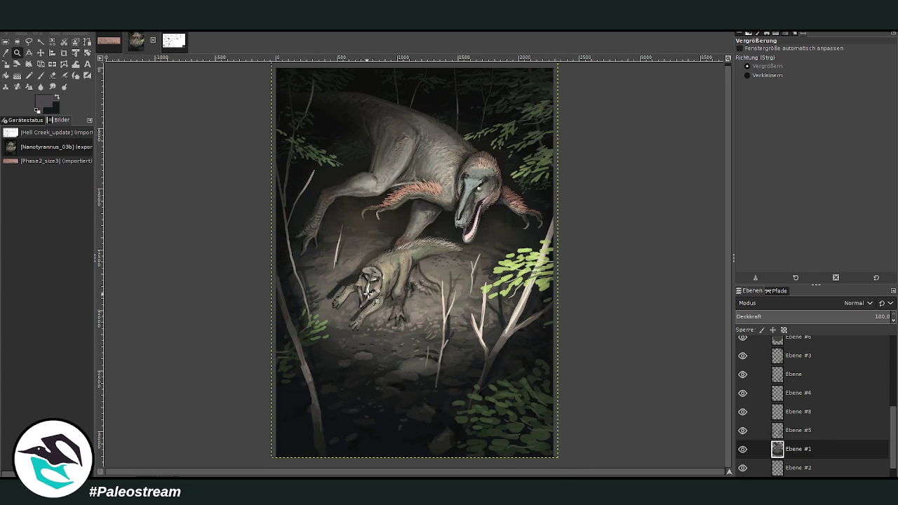
drag(390, 160, 527, 347)
key(o)
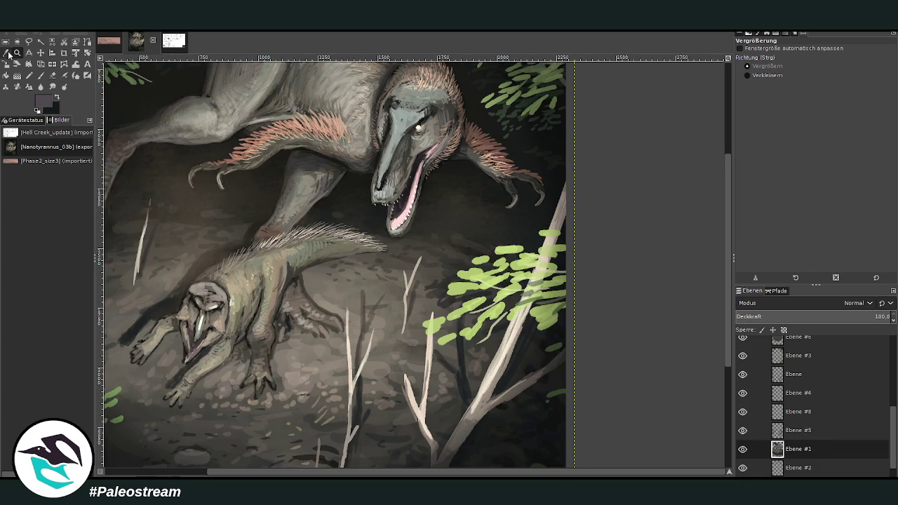
click(496, 275)
click(512, 258)
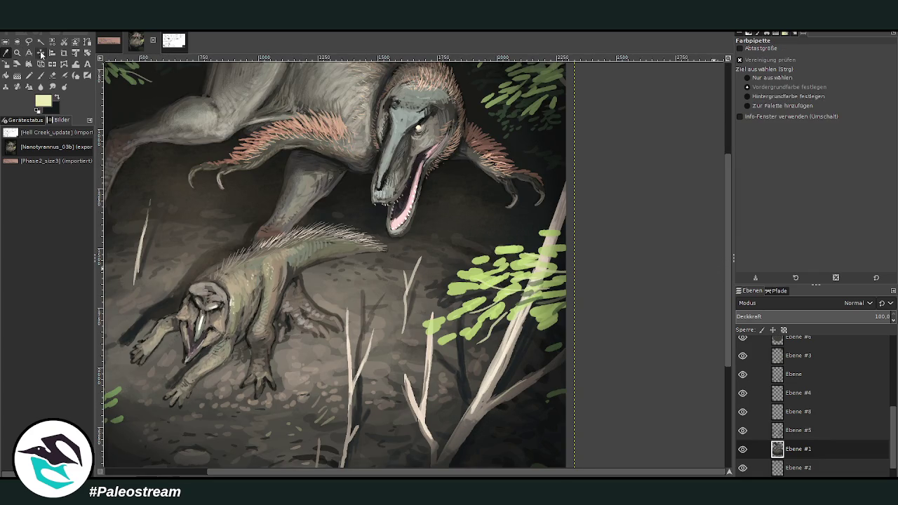
key(p)
drag(805, 67, 795, 67)
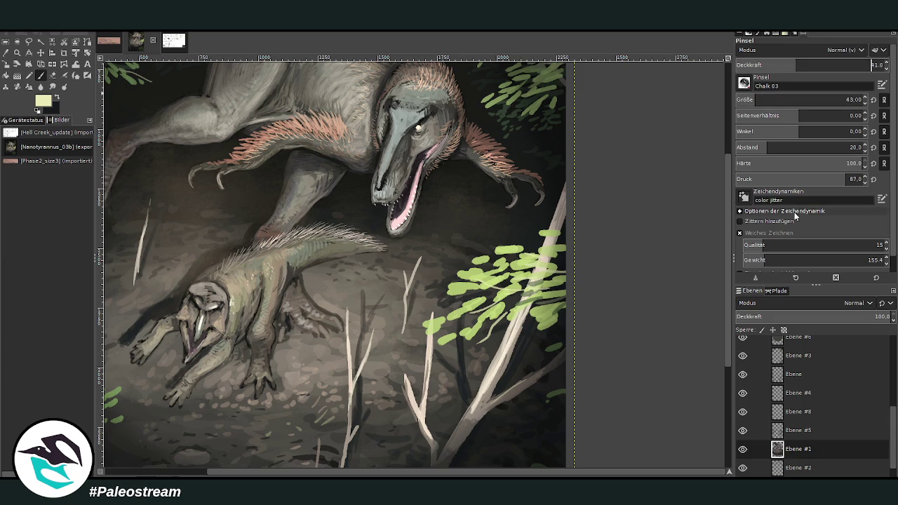
Toggle layer visibility to find the leaf layer, confirming and selecting Ebene #3
click(780, 433)
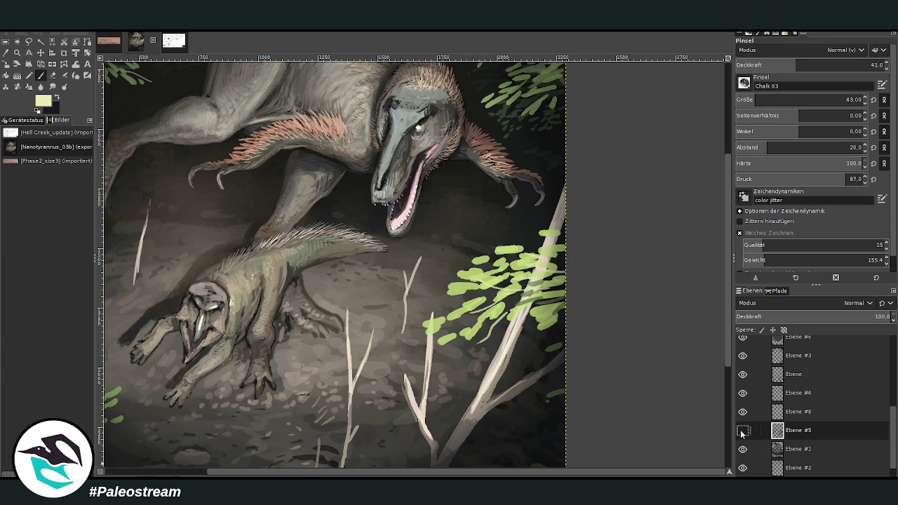
click(743, 413)
click(742, 412)
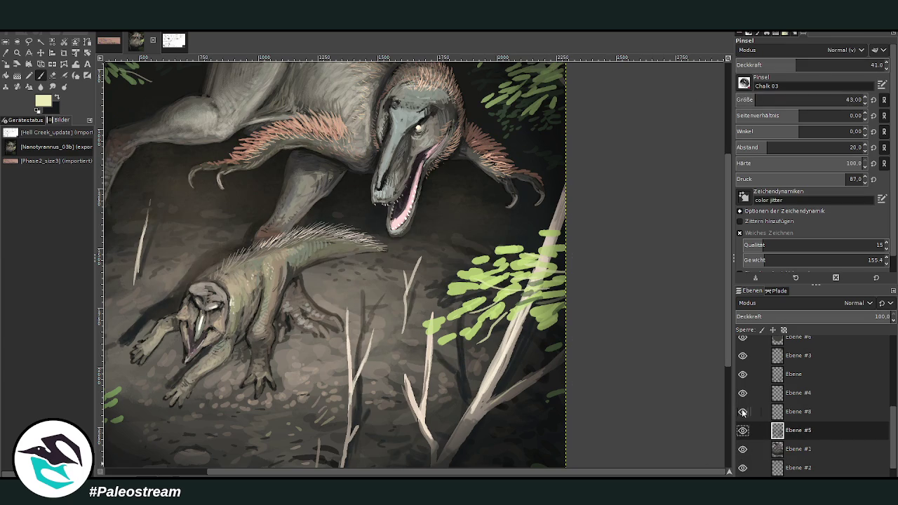
click(743, 394)
click(743, 394)
click(743, 375)
click(742, 375)
click(757, 375)
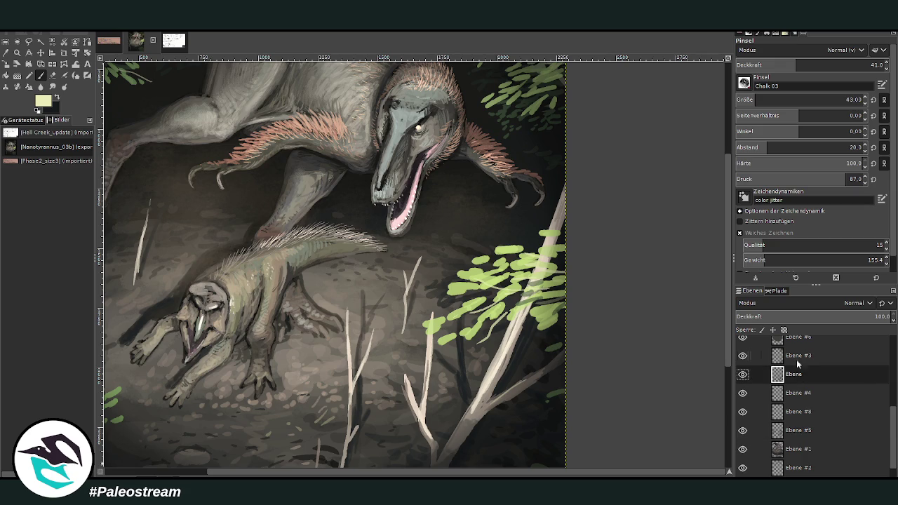
click(757, 356)
click(743, 357)
click(743, 356)
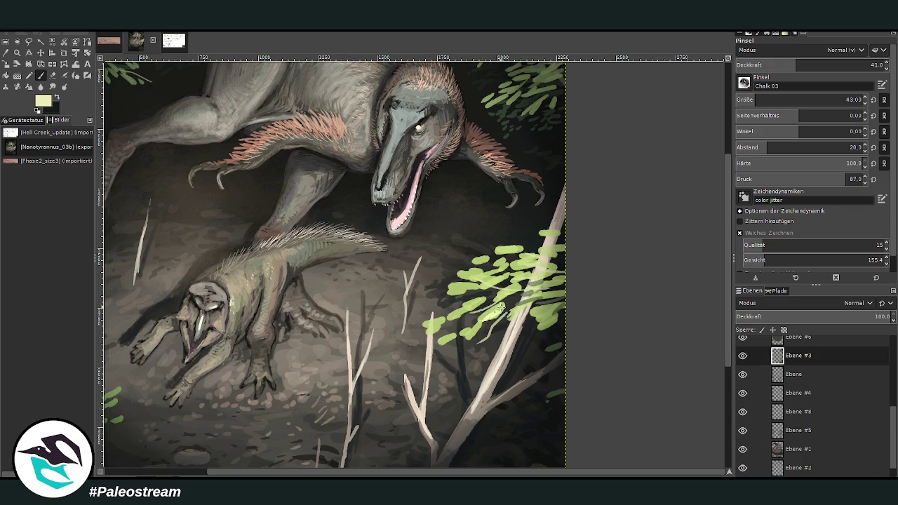
With brush size 54 at 26.8 opacity, paint faint light-green leaves left of the branch
drag(754, 100, 758, 100)
drag(796, 65, 775, 65)
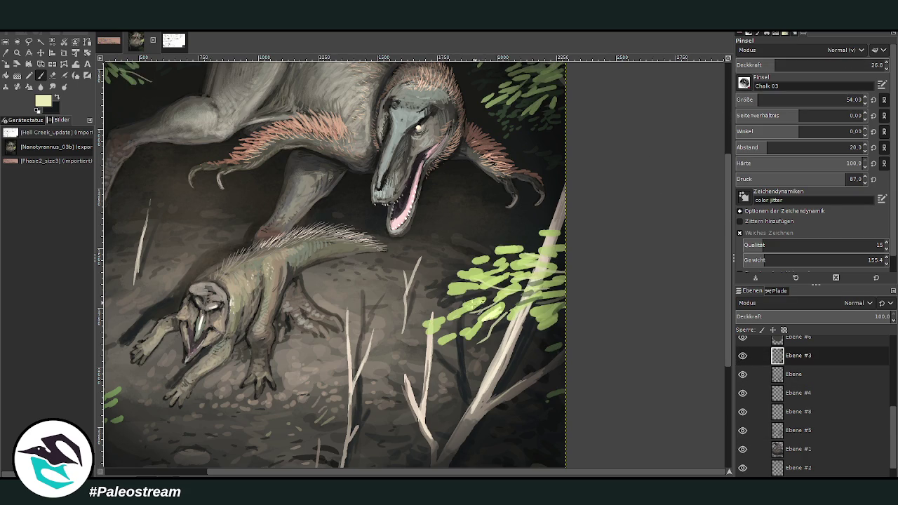
drag(483, 325, 431, 327)
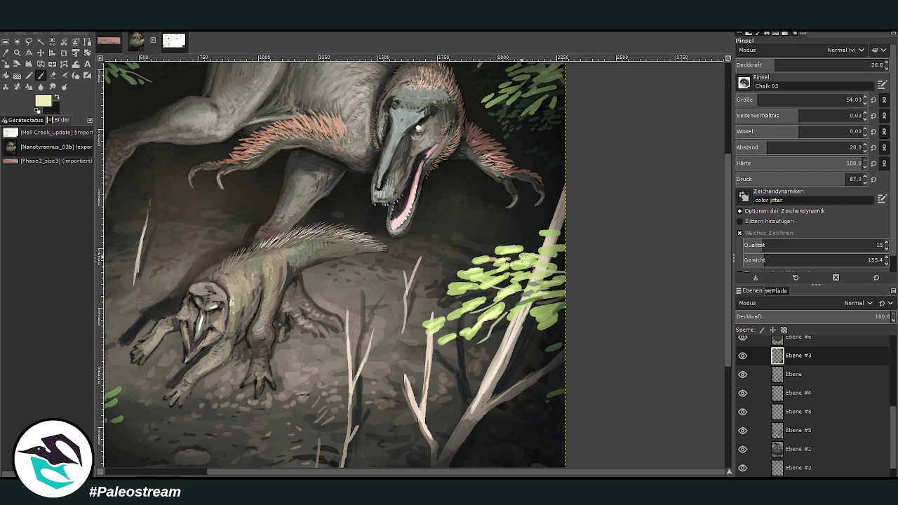
scroll(617, 315, left, 5)
scroll(688, 309, up, 2)
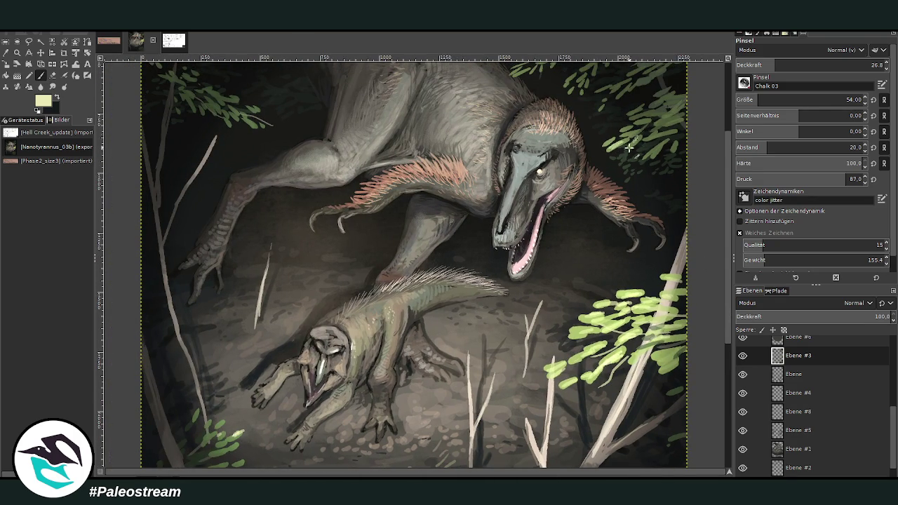
At 20.2 opacity, add light-green strokes to the upper-left foliage and view the whole painting
key(less)
key(less)
key(less)
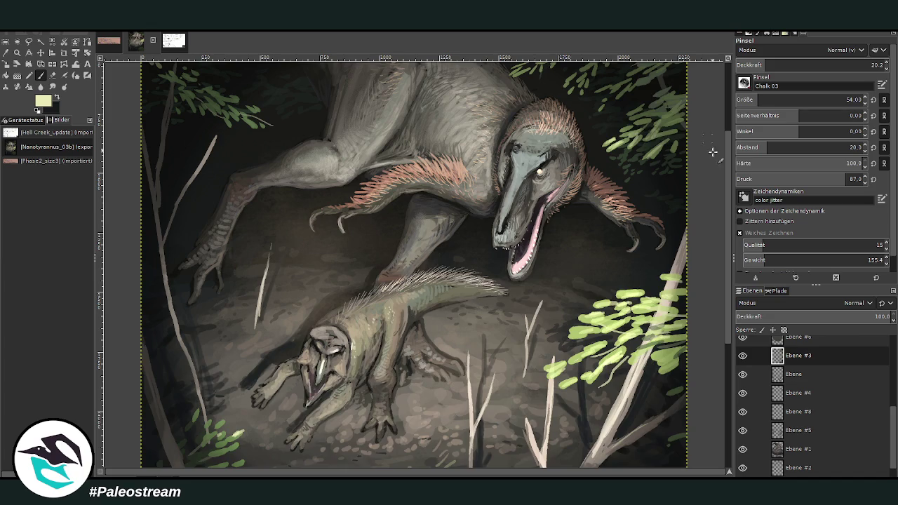
scroll(670, 79, up, 3)
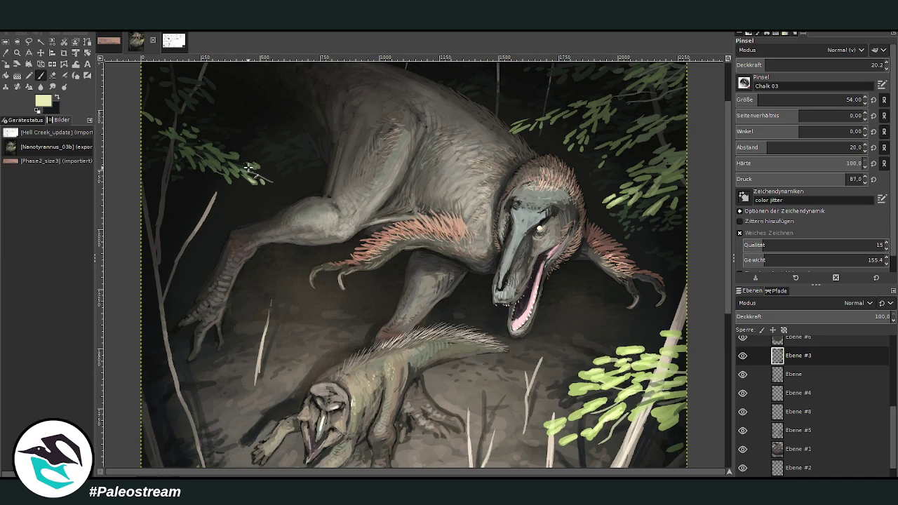
mouse_move(258, 178)
mouse_down()
mouse_move(232, 165)
mouse_move(212, 175)
mouse_up()
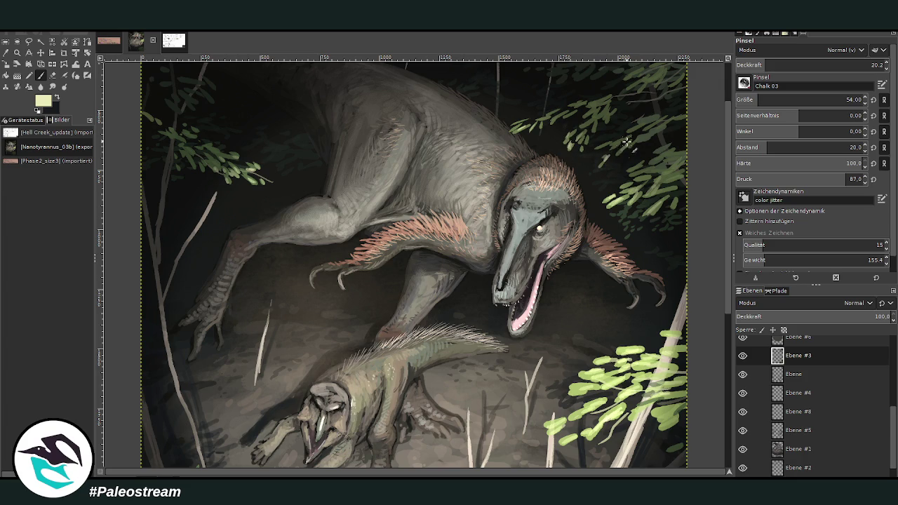
key(minus)
key(minus)
key(minus)
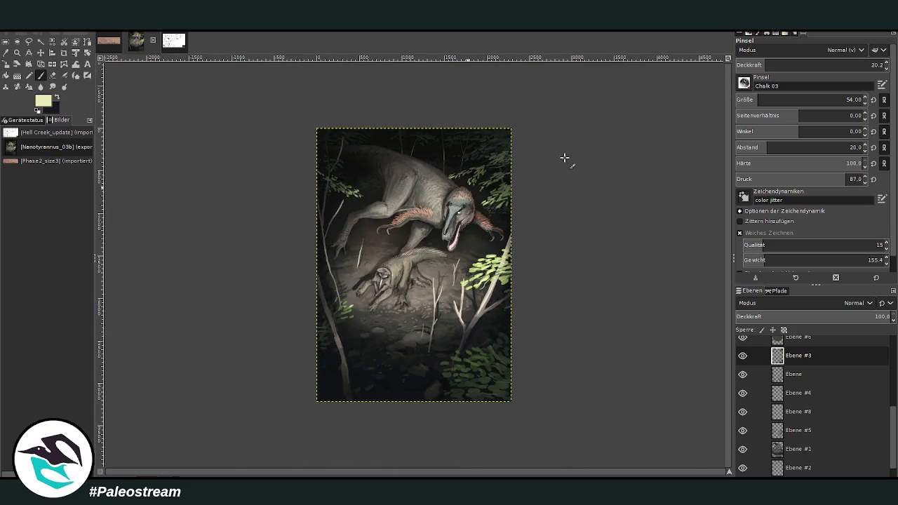
Zoom in stages until the predator and quilled prey fill the view
key(z)
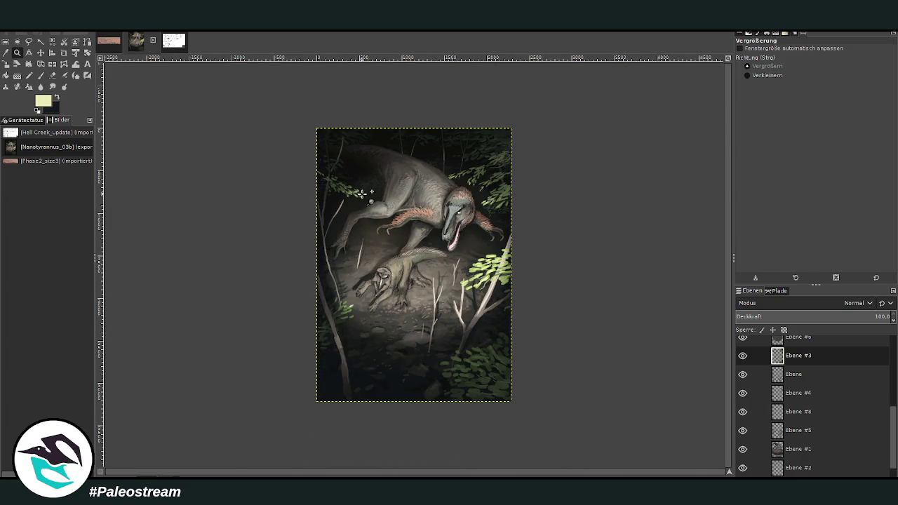
drag(324, 119, 511, 376)
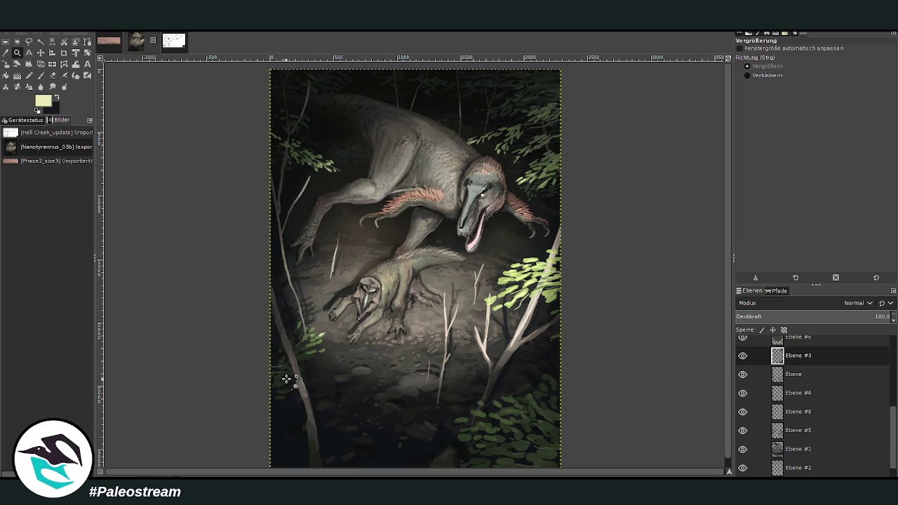
scroll(726, 435, down, 1)
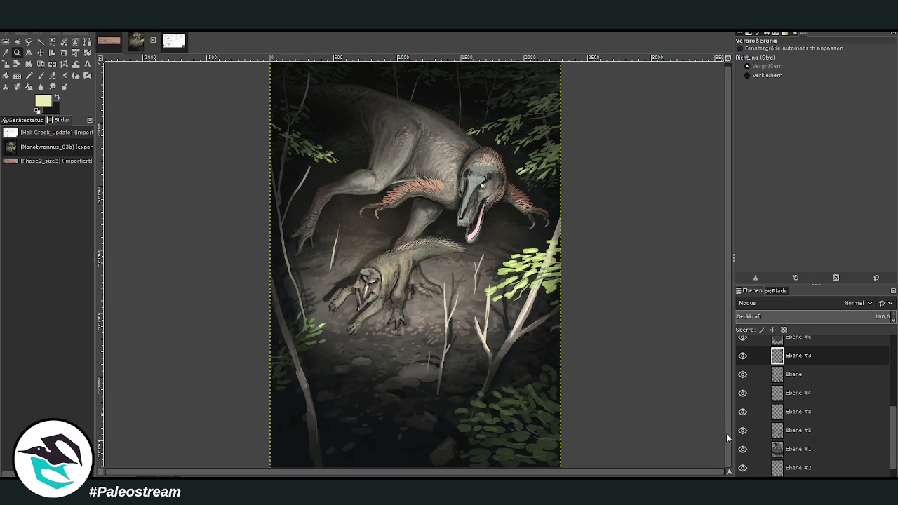
drag(338, 96, 523, 363)
drag(277, 96, 535, 398)
scroll(897, 400, up, 2)
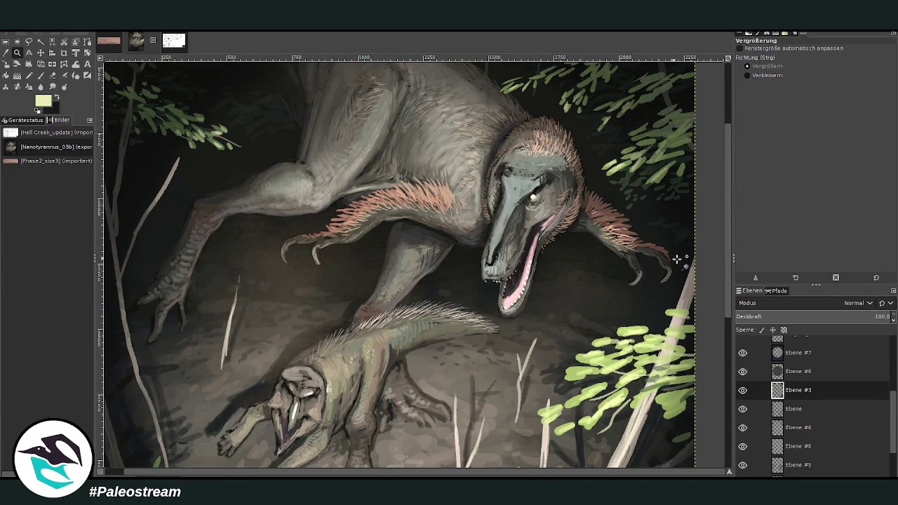
Dab small light specks into the dark air near the tyrannosaur with a size-25 brush
key(p)
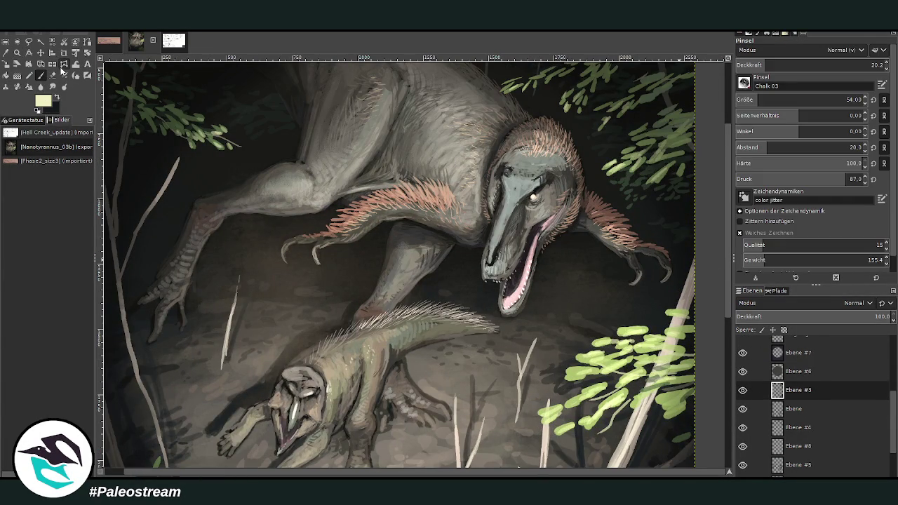
click(748, 97)
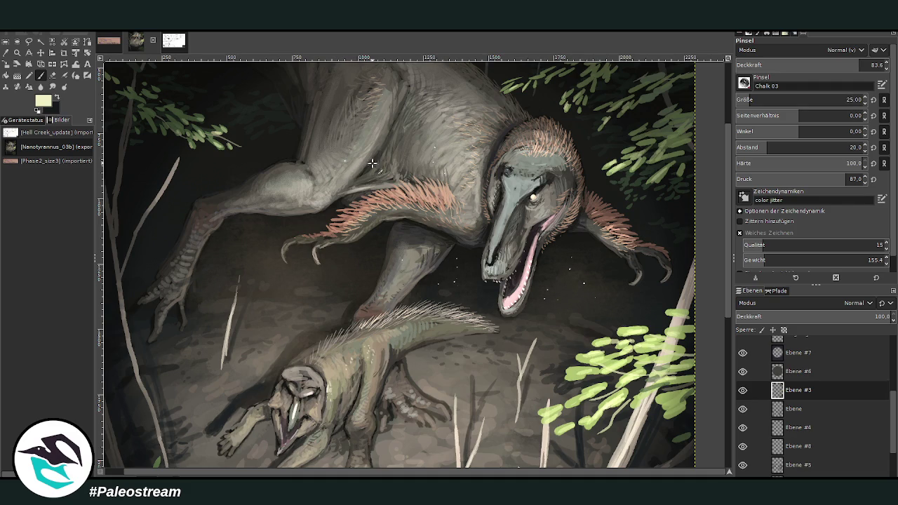
click(263, 144)
click(276, 129)
Set brush opacity to 43.2 and pick a pale cream-green colour
drag(800, 68, 810, 53)
drag(845, 68, 792, 68)
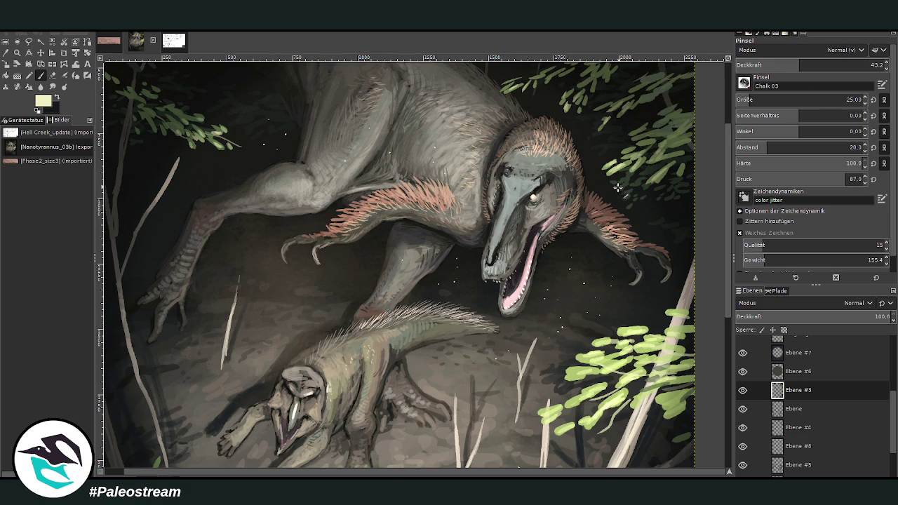
scroll(727, 208, up, 4)
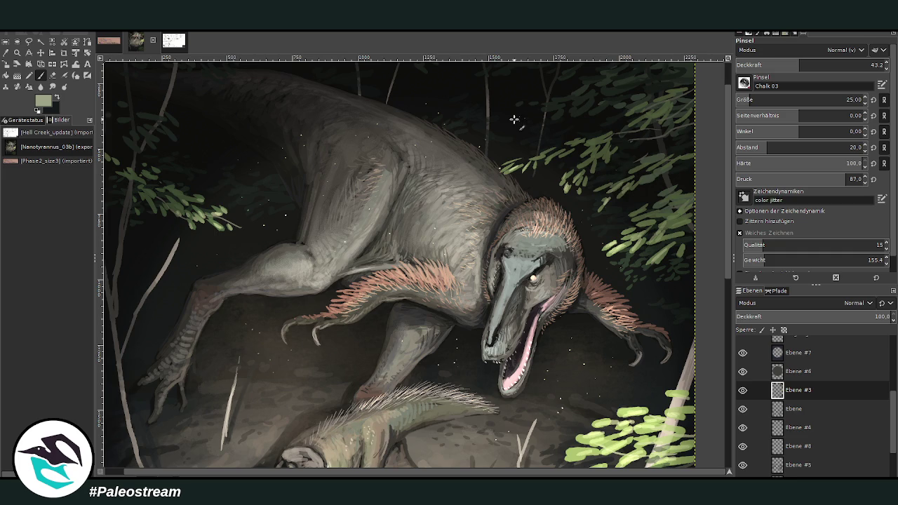
scroll(725, 207, down, 3)
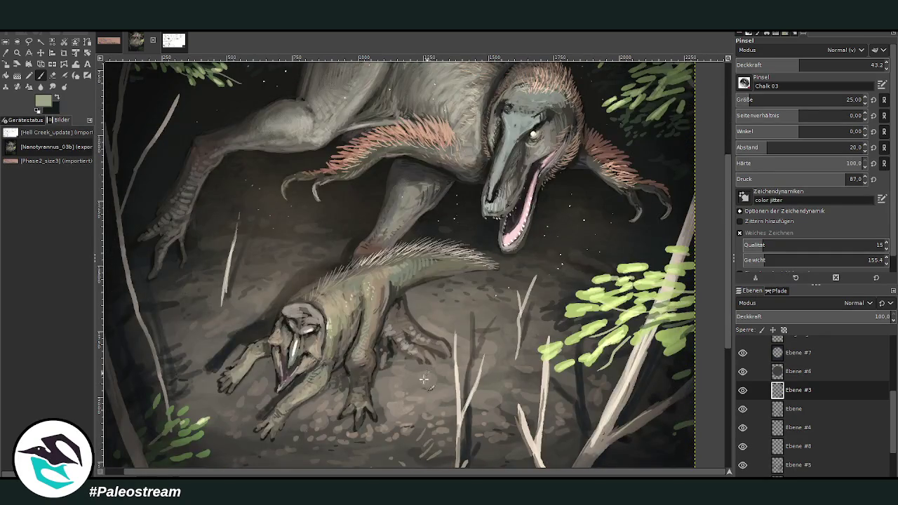
ctrl+click(685, 261)
Fit the painting to the window, then zoom down onto the prey's open-mouthed face
key(minus)
key(minus)
key(minus)
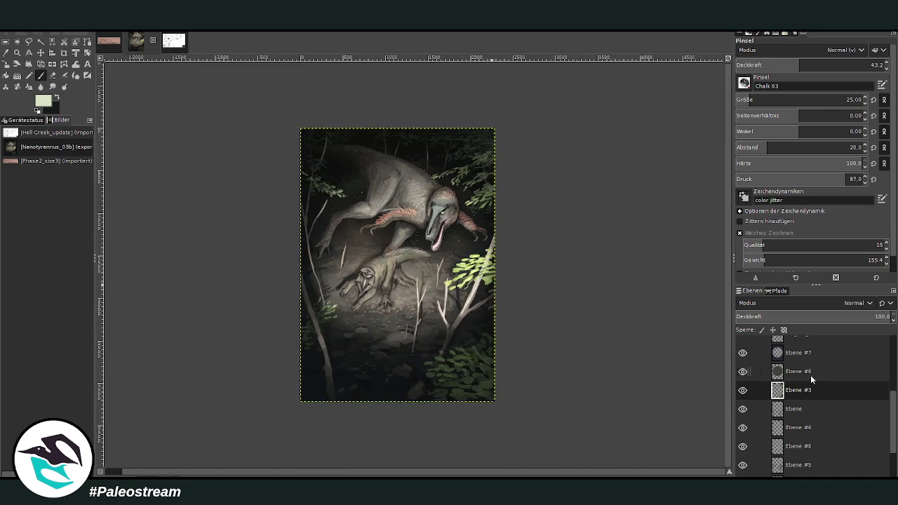
key(z)
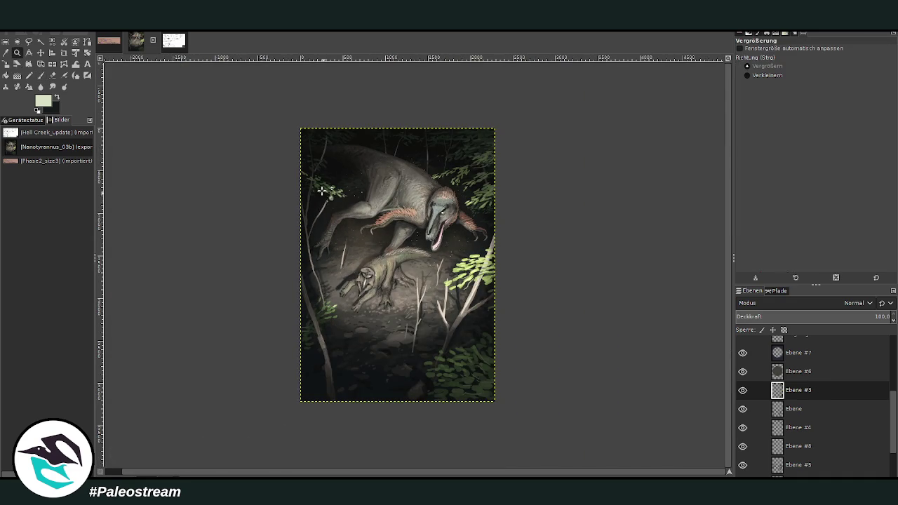
drag(287, 110, 494, 391)
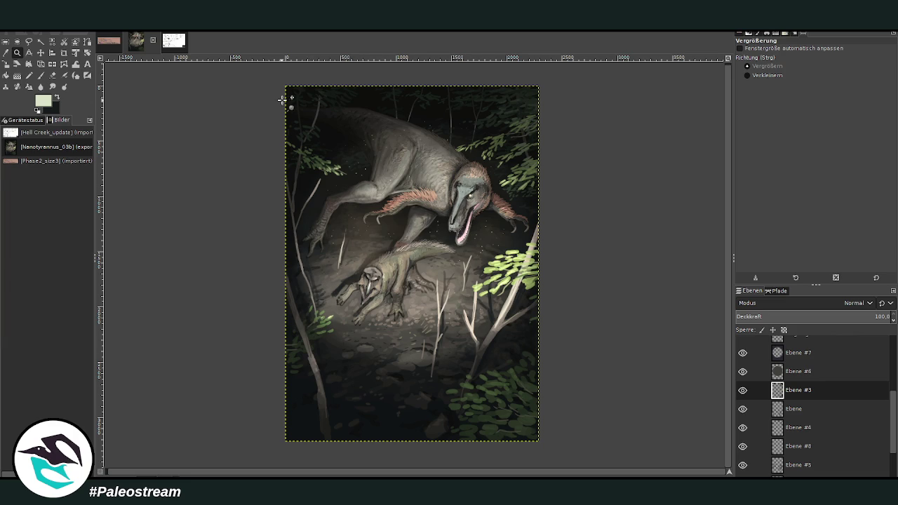
drag(280, 78, 476, 383)
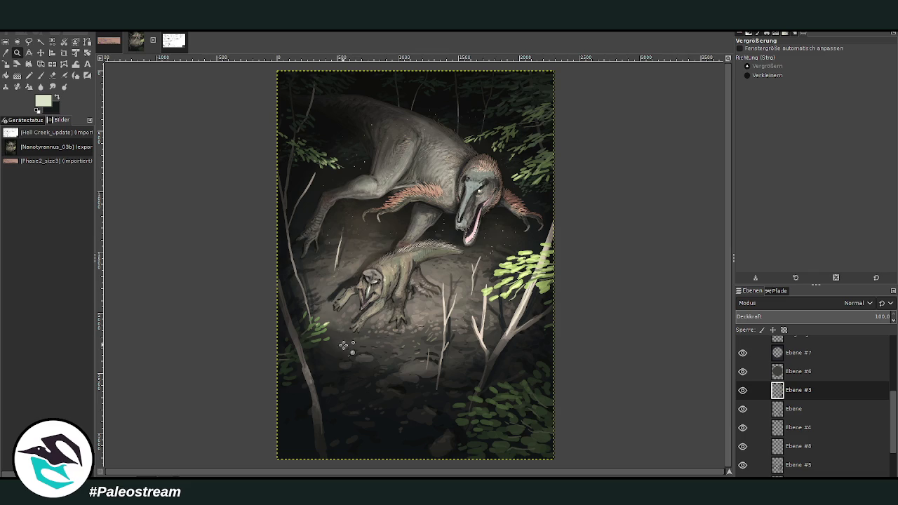
click(374, 256)
drag(330, 170, 441, 381)
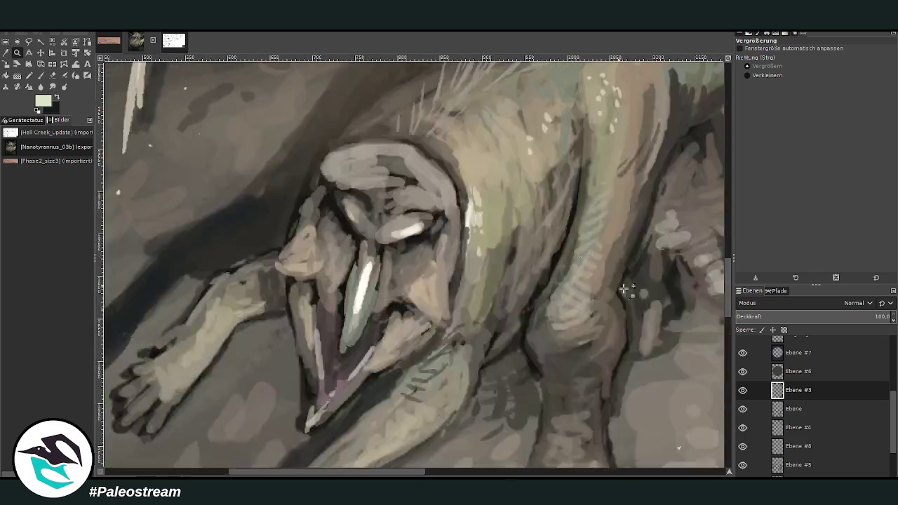
On layer Ebene #1, sample the prey's grey-brown face colour and shrink the brush to 22
scroll(894, 433, down, 3)
click(793, 430)
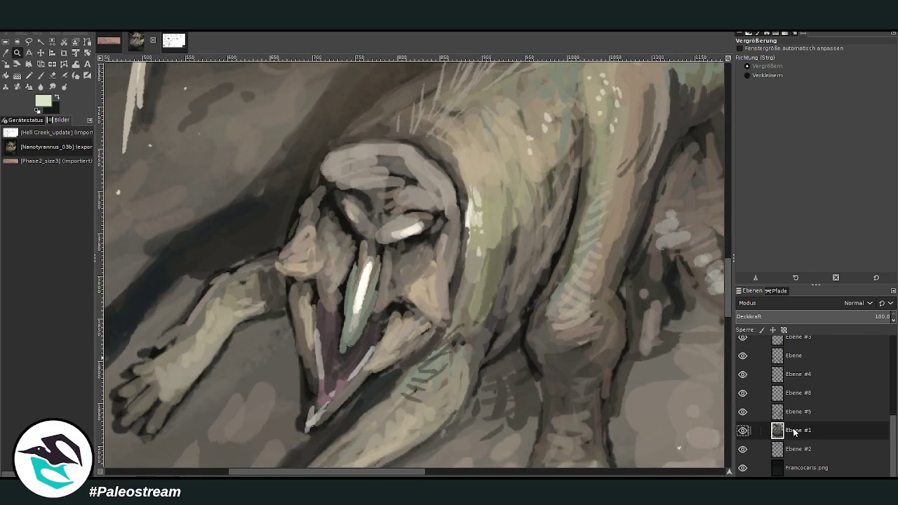
click(6, 53)
click(412, 281)
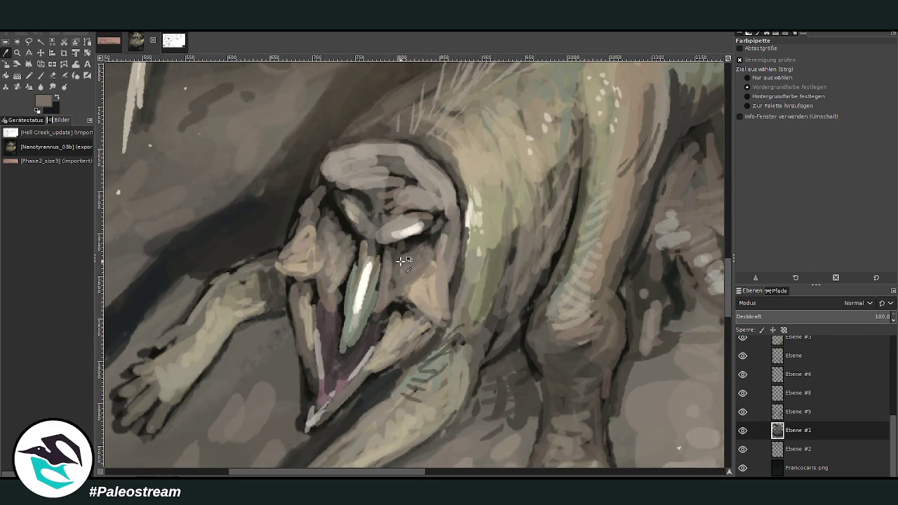
key(p)
click(749, 100)
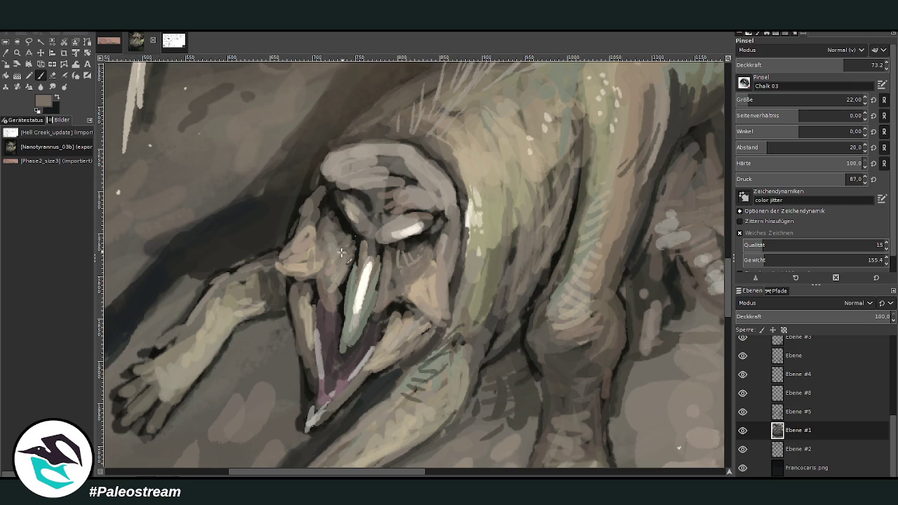
Shade around the prey's eye with light strokes and sampled dark greys
drag(421, 243, 412, 237)
drag(364, 237, 350, 220)
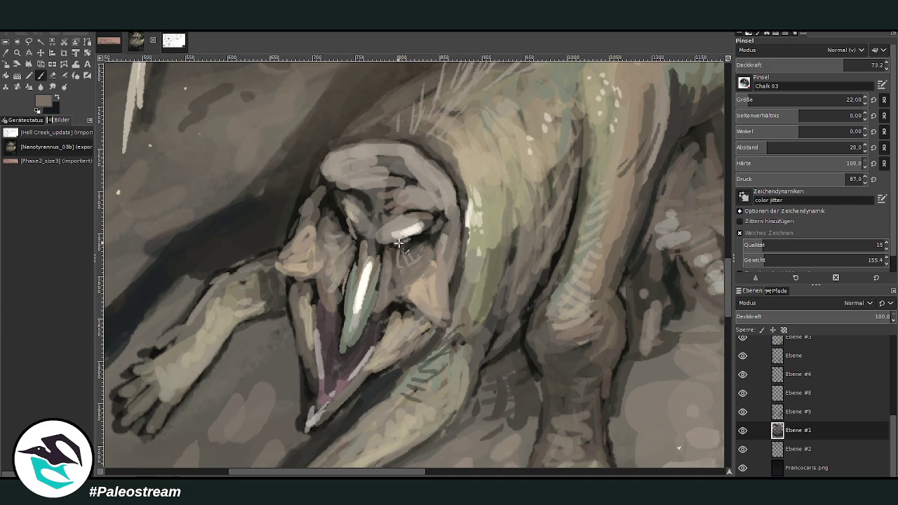
drag(411, 239, 405, 261)
ctrl+click(708, 331)
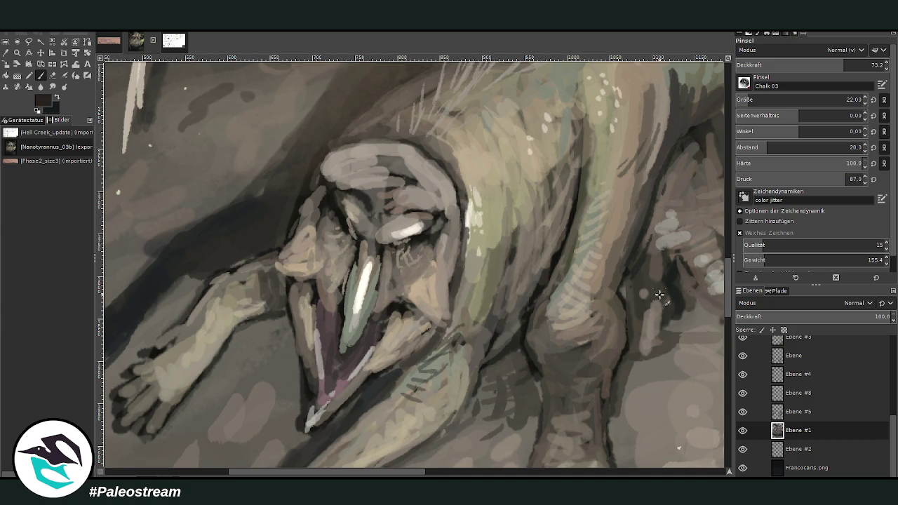
ctrl+click(716, 313)
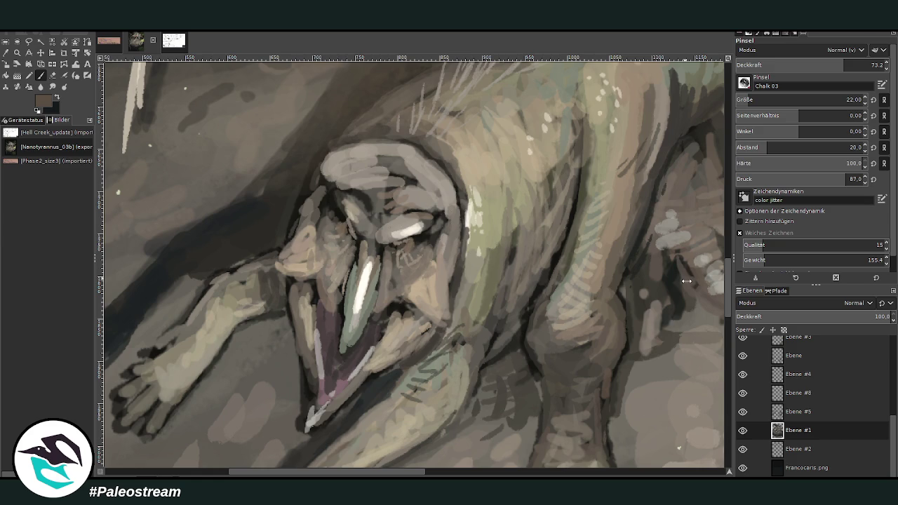
ctrl+click(705, 325)
drag(411, 253, 419, 259)
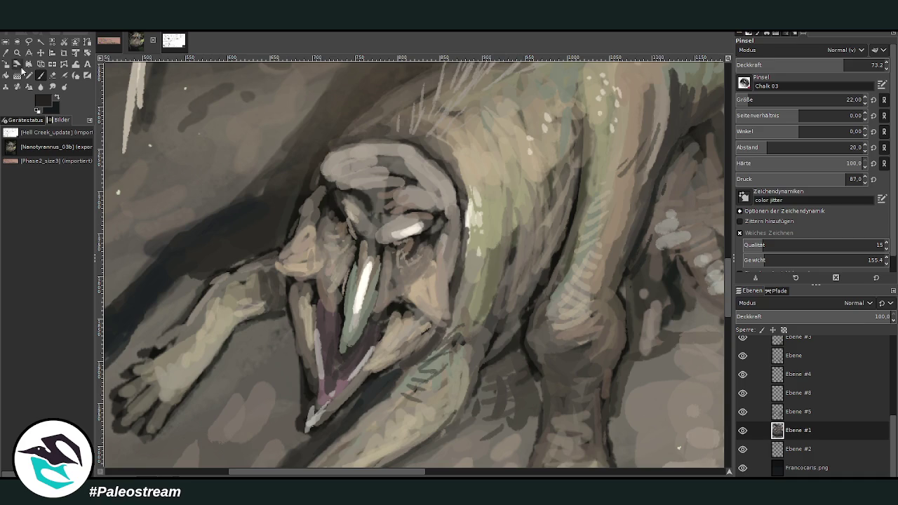
Dab small mint-green highlights into both of the prey's eyes
ctrl+click(707, 277)
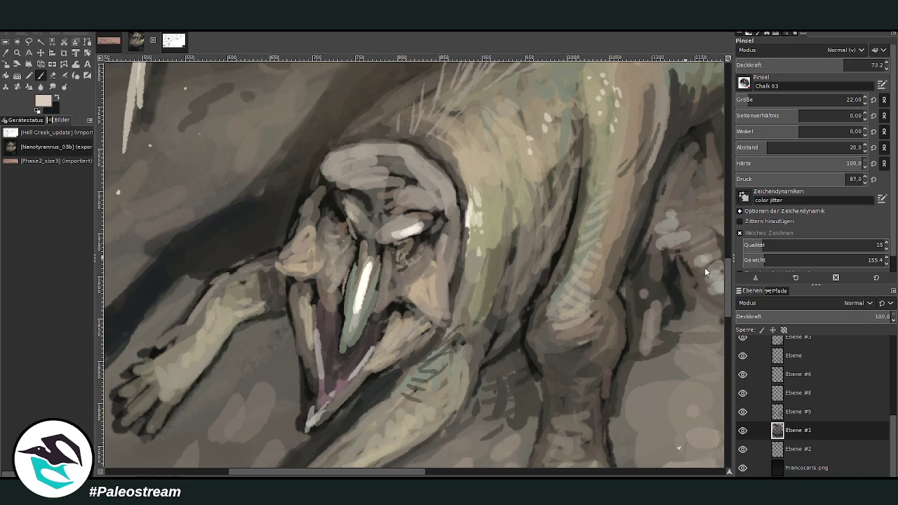
ctrl+click(712, 263)
ctrl+click(712, 260)
click(411, 245)
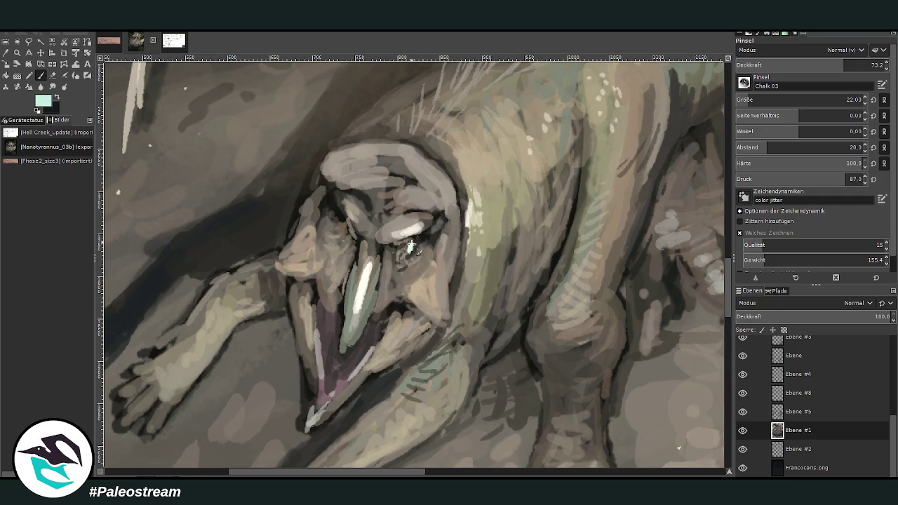
click(342, 232)
At 38.5 opacity, brighten the right eye highlight and paint sampled brown inside the mouth
click(792, 64)
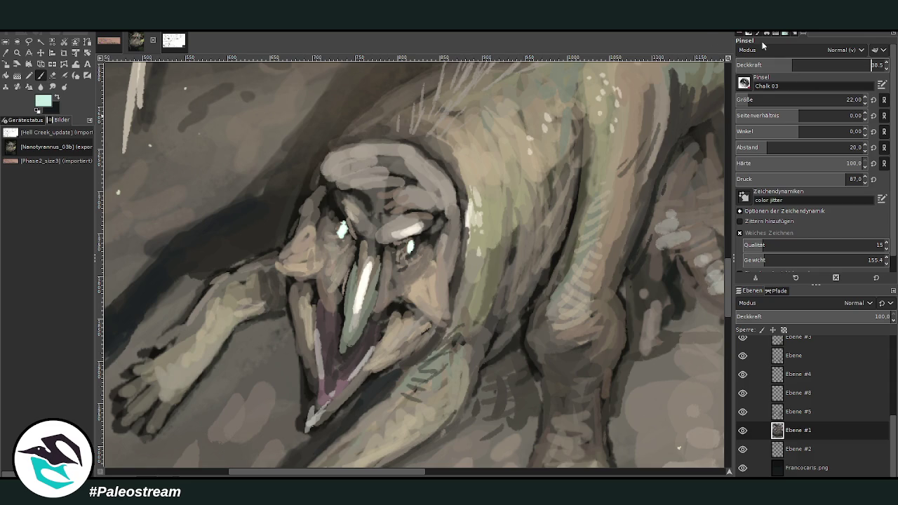
click(409, 247)
key(o)
click(334, 289)
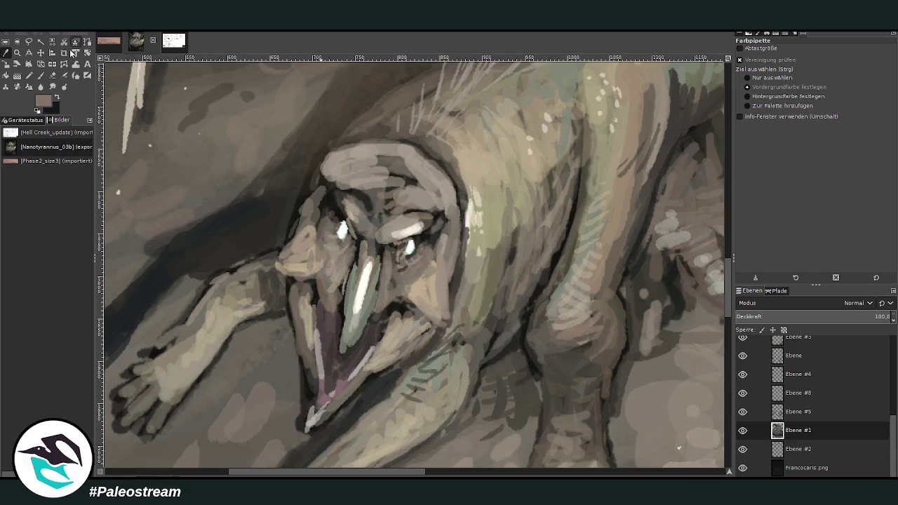
key(p)
drag(372, 319, 385, 298)
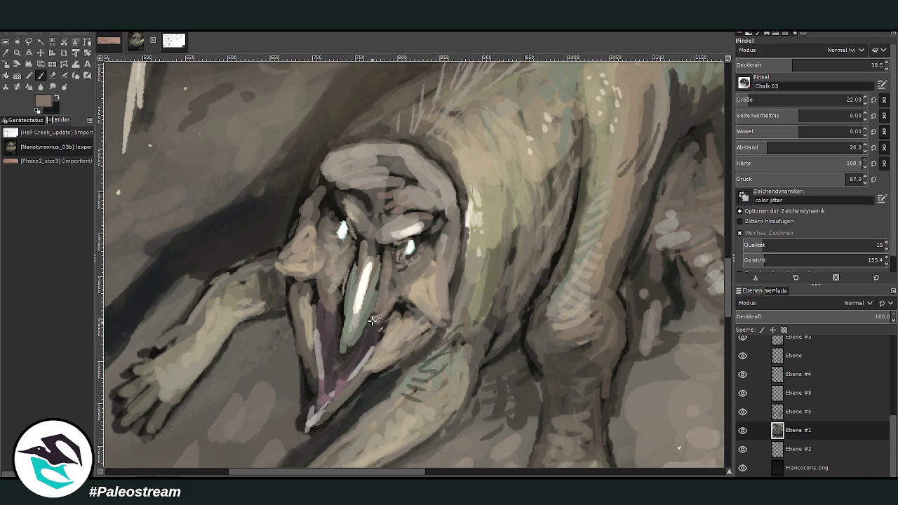
Darken the mouth beside the tooth and the snout with darker grey strokes
ctrl+click(713, 310)
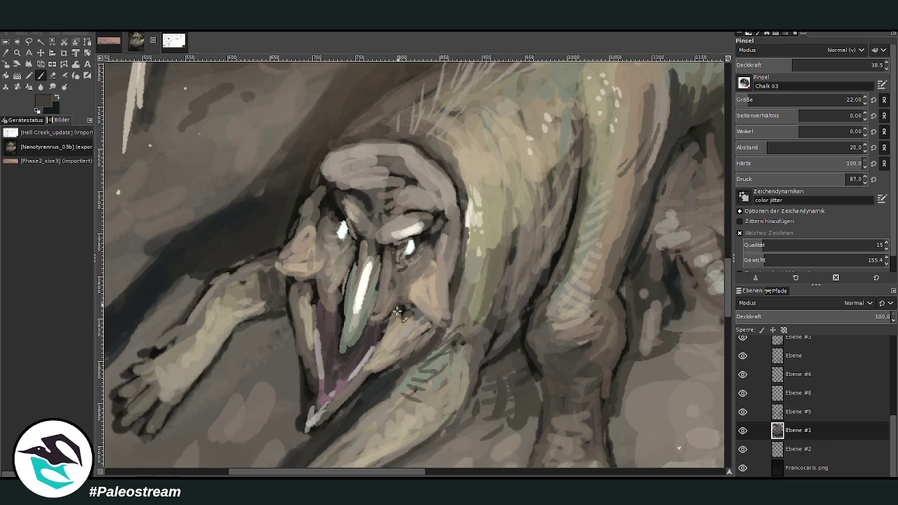
drag(403, 303, 380, 337)
drag(325, 262, 320, 279)
mouse_move(330, 246)
mouse_down()
mouse_move(316, 277)
mouse_move(326, 270)
mouse_move(308, 267)
mouse_up()
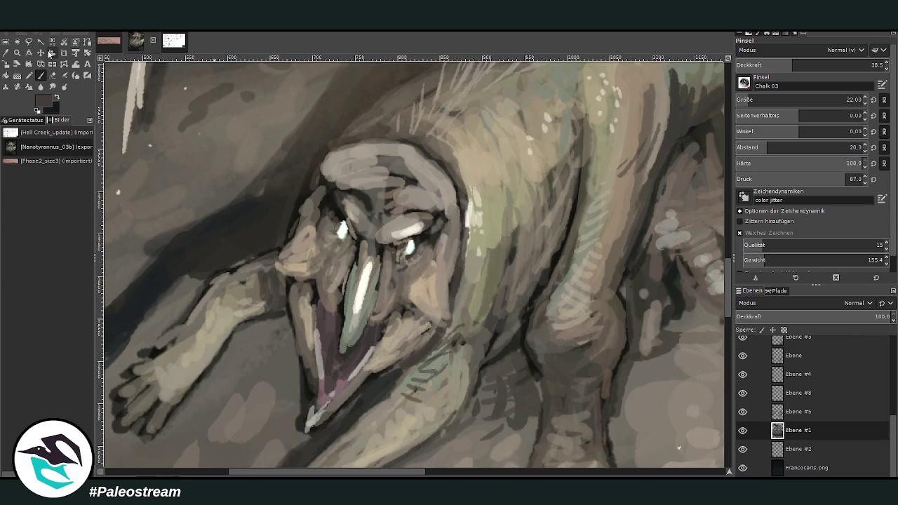
Lay sampled tan strokes across the prey's cheek, snout and lower jaw
key(o)
click(210, 77)
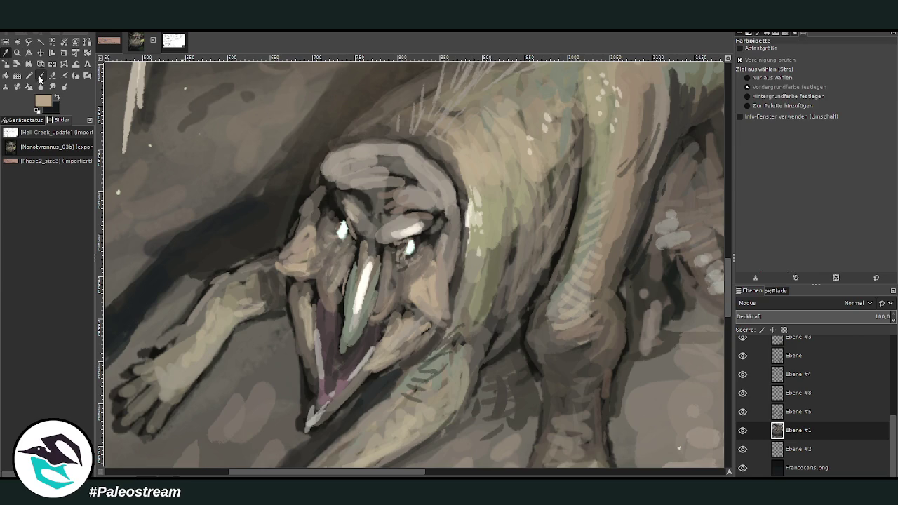
click(40, 75)
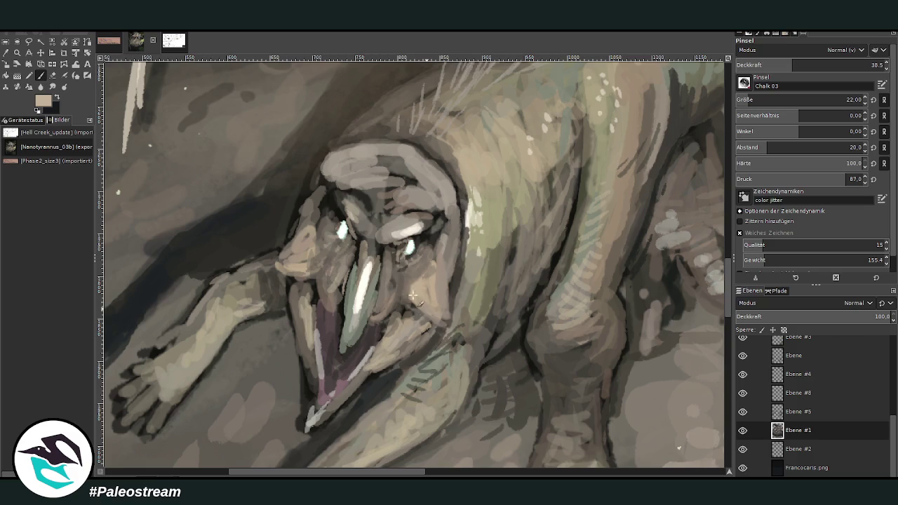
drag(414, 296, 402, 281)
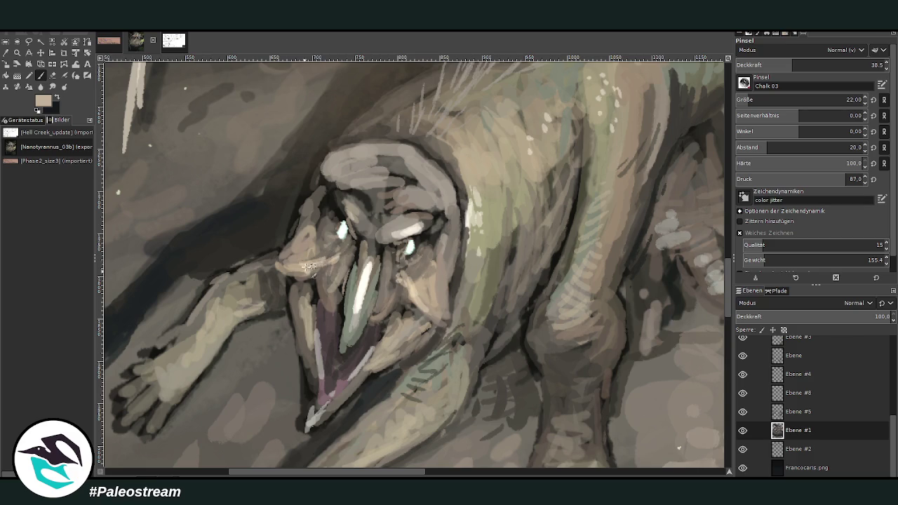
mouse_move(309, 267)
mouse_down()
mouse_move(338, 253)
mouse_move(345, 259)
mouse_up()
mouse_move(401, 279)
mouse_down()
mouse_move(403, 270)
mouse_move(421, 309)
mouse_move(449, 326)
mouse_up()
drag(316, 270, 285, 263)
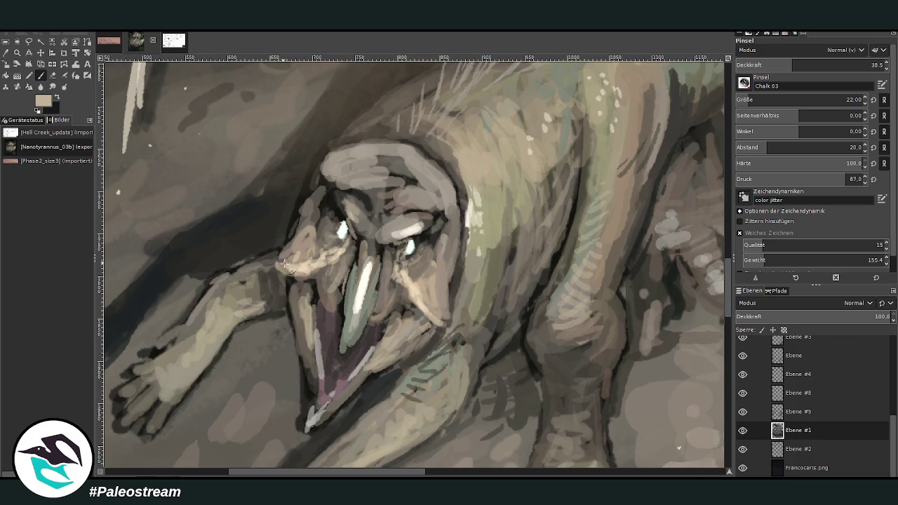
drag(314, 299, 309, 336)
mouse_move(390, 343)
mouse_down()
mouse_move(383, 327)
mouse_move(363, 364)
mouse_up()
Paint greyer tan and dark grey strokes along the lower jaw
ctrl+click(662, 211)
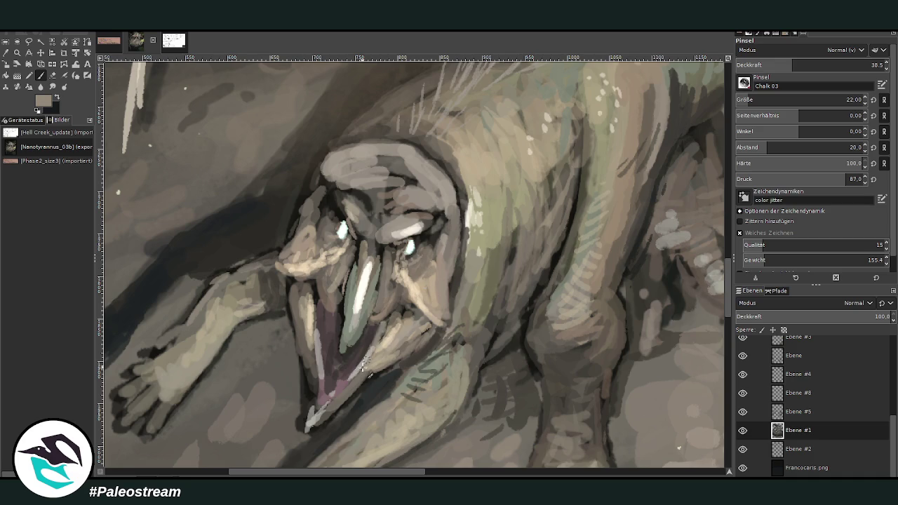
drag(317, 309, 313, 348)
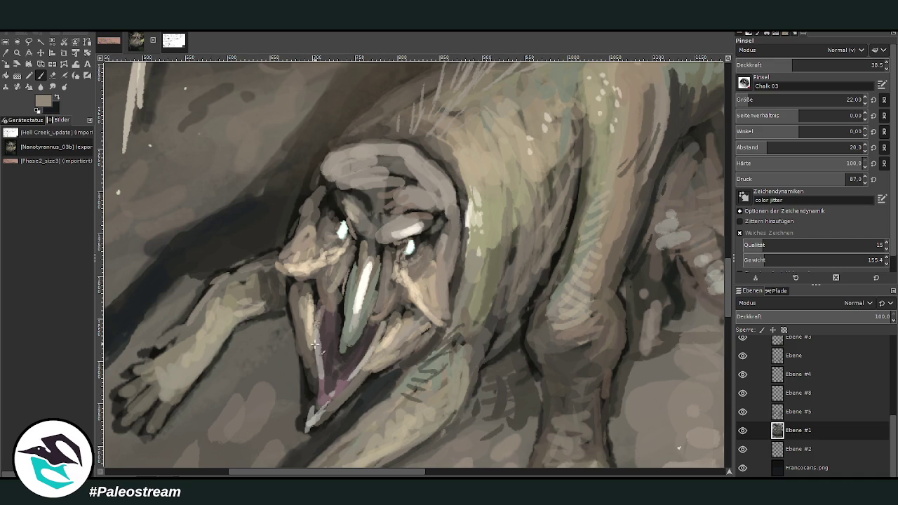
ctrl+click(706, 307)
drag(387, 327, 361, 371)
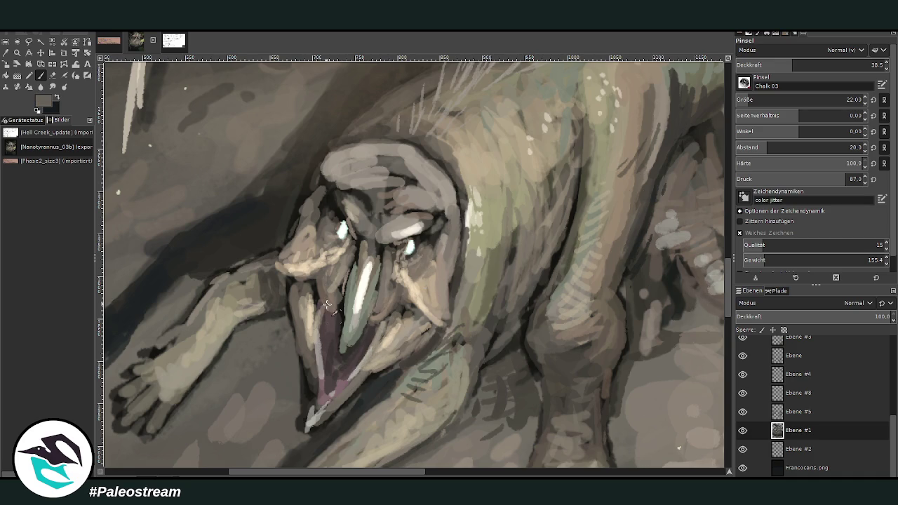
drag(327, 304, 310, 327)
At 73.8 opacity, fill the mouth interior and fang base with dark maroon
ctrl+click(703, 309)
ctrl+click(704, 311)
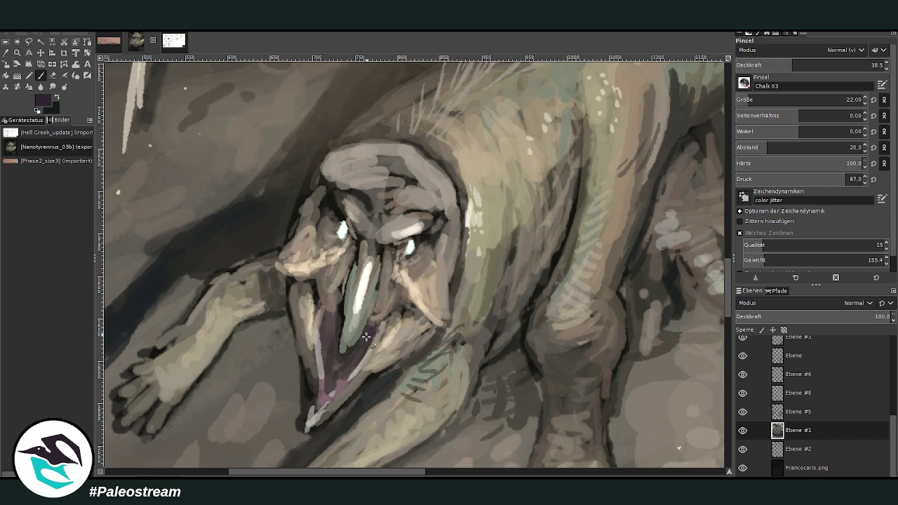
drag(758, 68, 821, 67)
ctrl+click(712, 336)
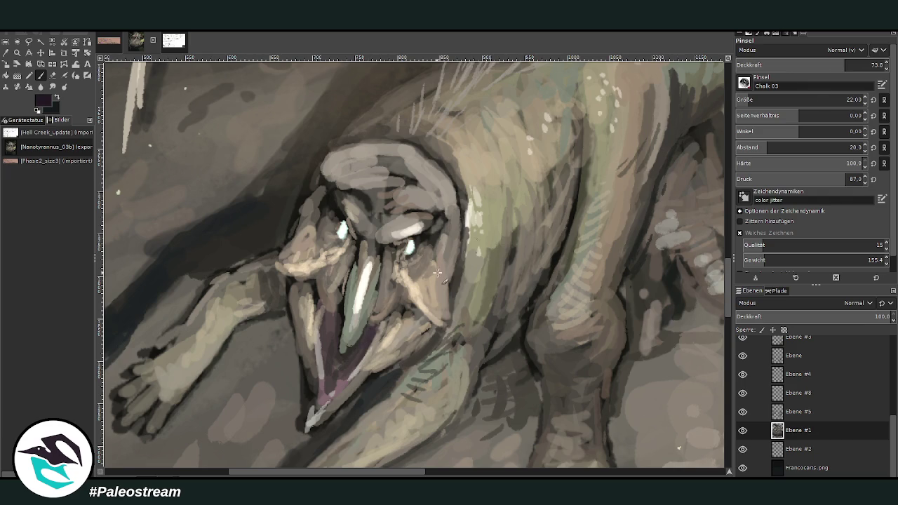
drag(359, 331, 376, 330)
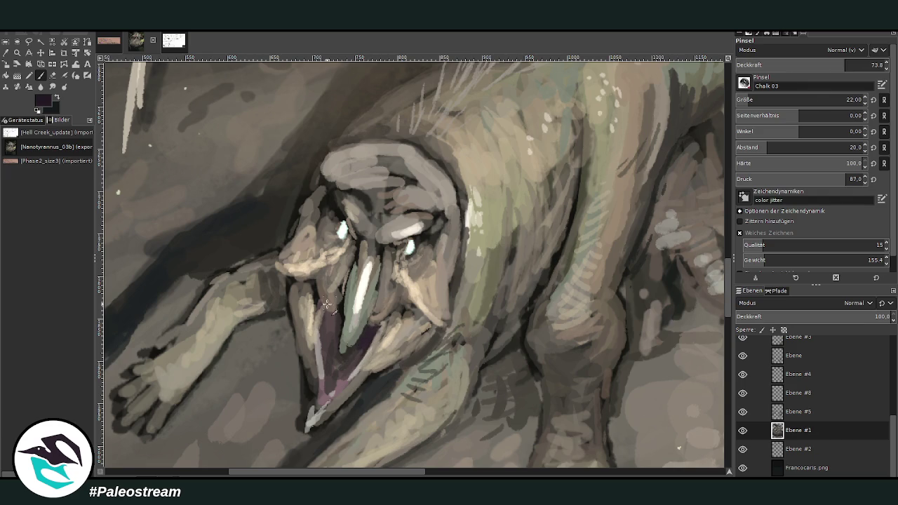
mouse_move(326, 304)
mouse_down()
mouse_move(344, 339)
mouse_move(331, 375)
mouse_up()
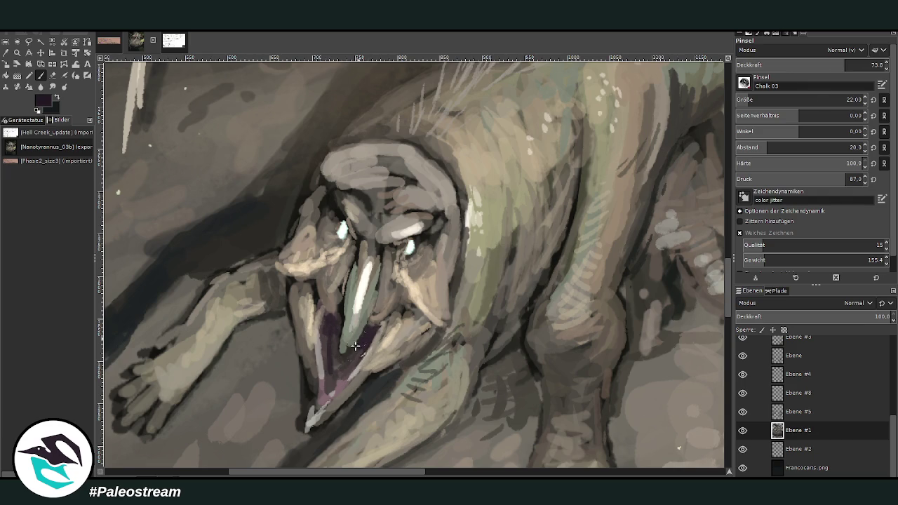
mouse_move(356, 346)
mouse_down()
mouse_move(339, 378)
mouse_move(346, 359)
mouse_up()
Brighten the fang tip with light beige, then add beige snout strokes at 39.7 opacity
ctrl+click(711, 326)
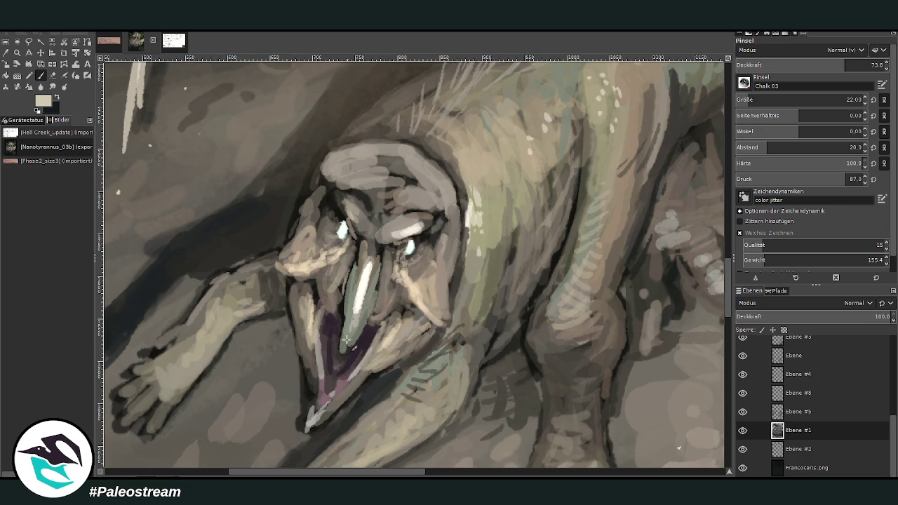
drag(347, 340, 362, 308)
mouse_move(440, 317)
mouse_down()
mouse_move(447, 329)
mouse_move(426, 310)
mouse_up()
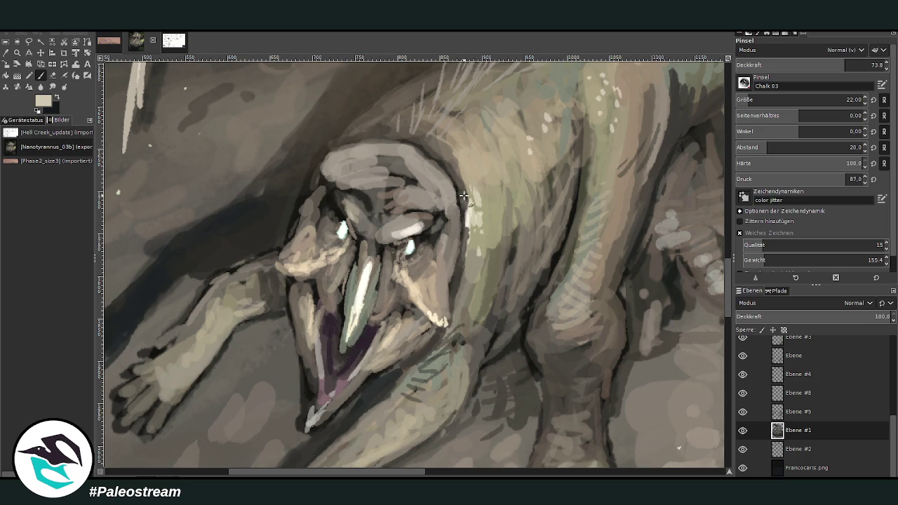
click(794, 63)
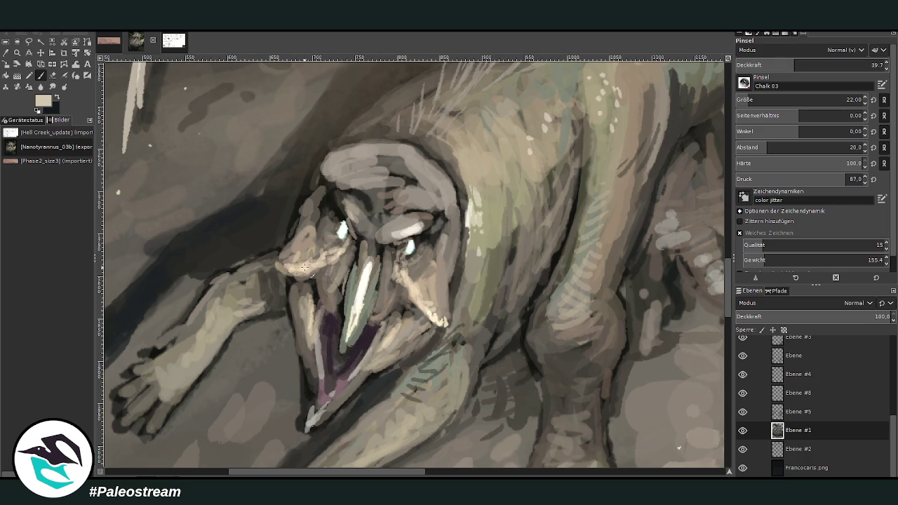
drag(304, 267, 292, 259)
mouse_move(285, 303)
mouse_down()
mouse_move(316, 286)
mouse_move(300, 320)
mouse_up()
Darken the snout's left edge and hatch the lower jaw dark at 71.0 opacity
ctrl+click(707, 319)
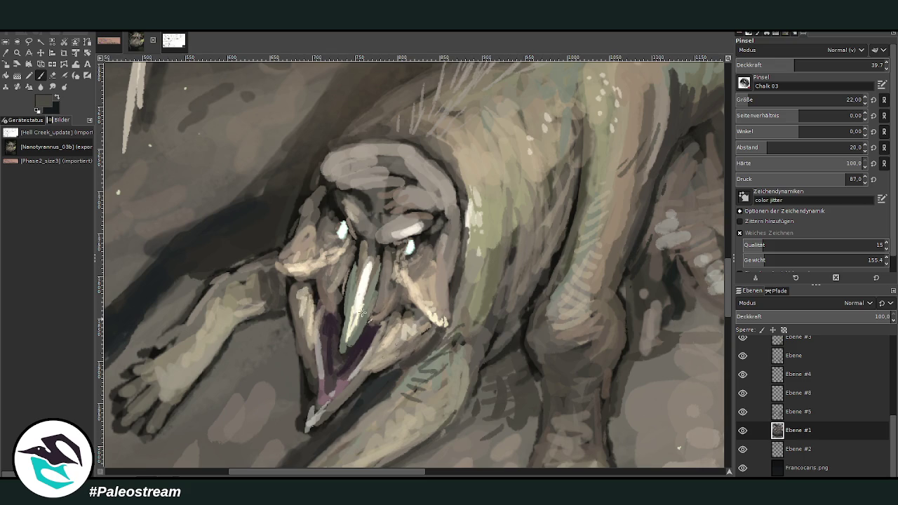
drag(291, 282, 289, 323)
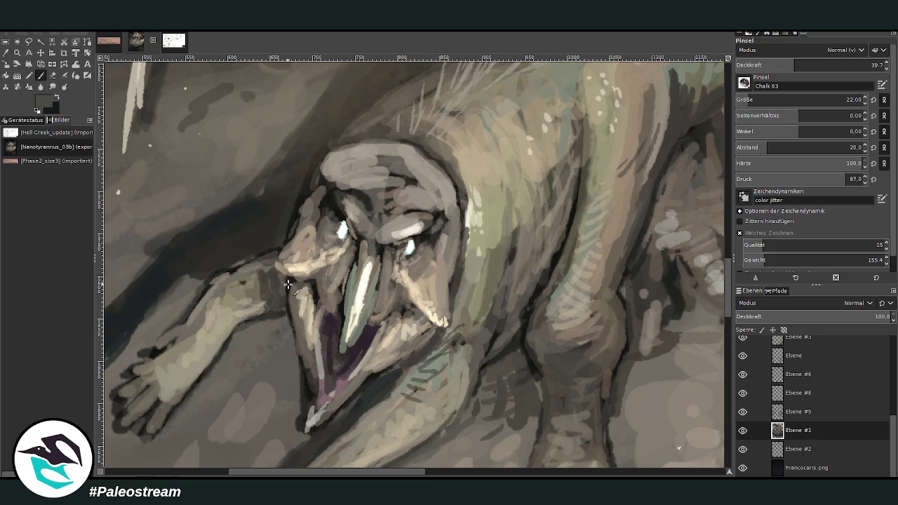
ctrl+click(702, 332)
click(841, 65)
drag(428, 344, 404, 363)
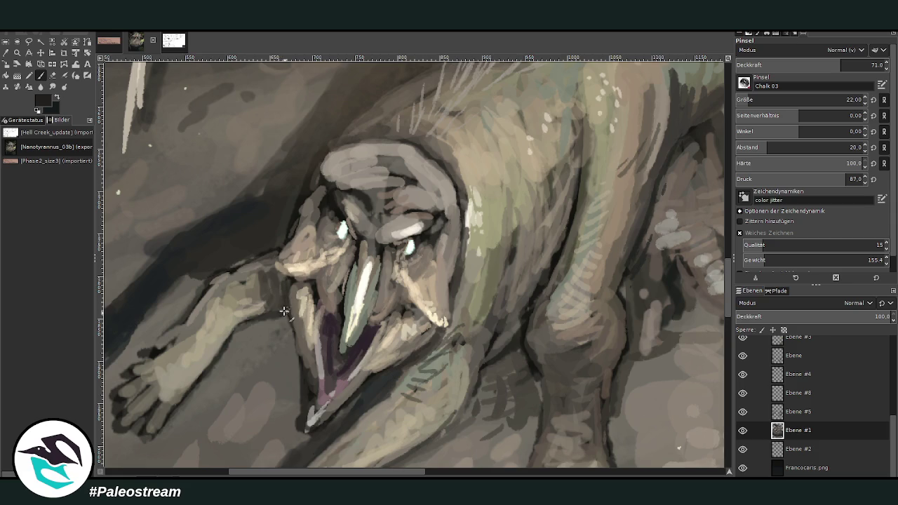
drag(284, 311, 238, 322)
drag(407, 362, 399, 380)
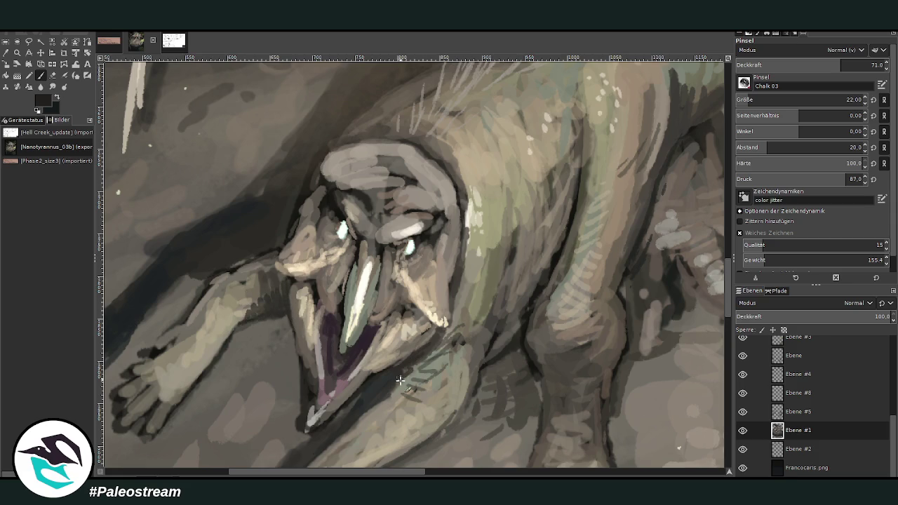
Fit the whole night forest painting in the window, then zoom slightly onto it
key(z)
key(shift+ctrl+j)
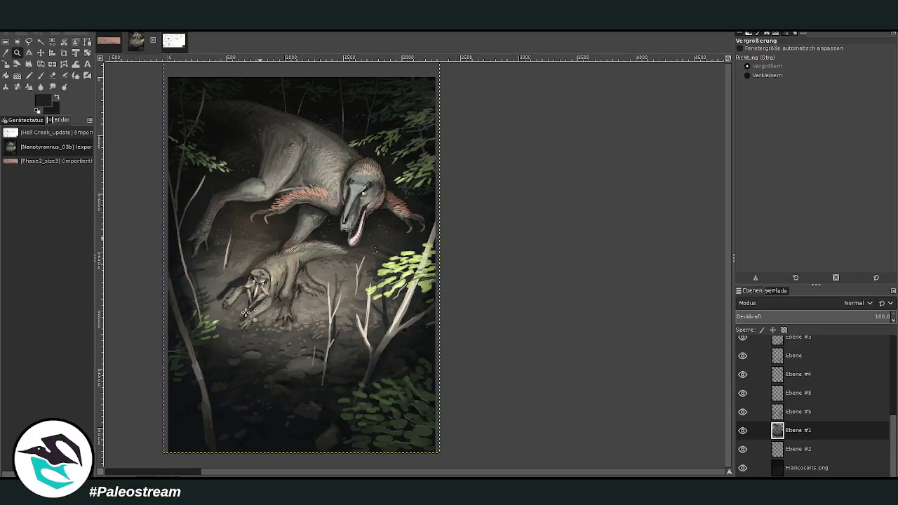
mouse_move(165, 76)
mouse_down()
mouse_move(358, 353)
mouse_move(442, 452)
mouse_up()
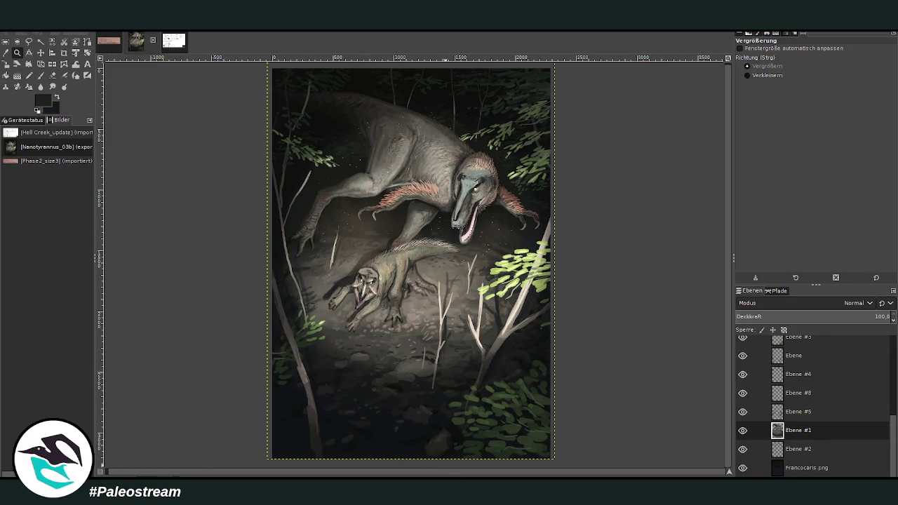
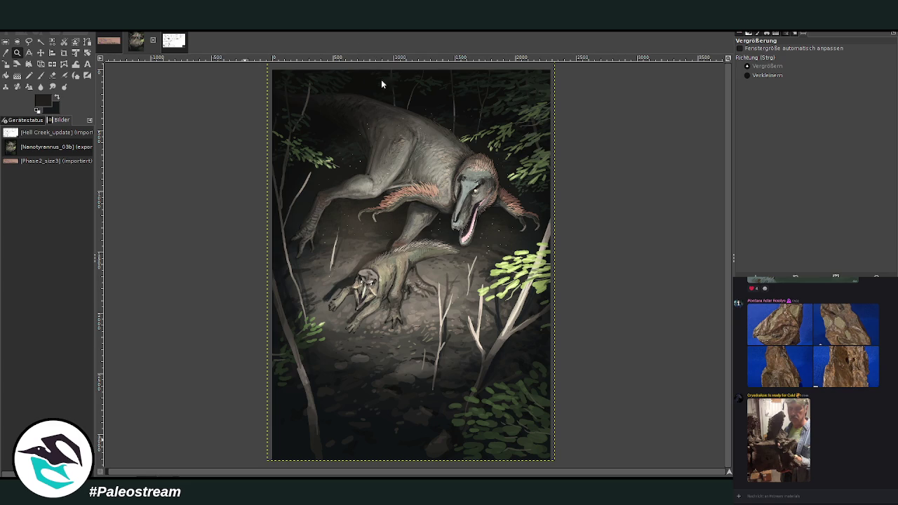
Make a new untitled image copy of the Nanotyrannus painting
key(ctrl+d)
scroll(870, 418, down, 5)
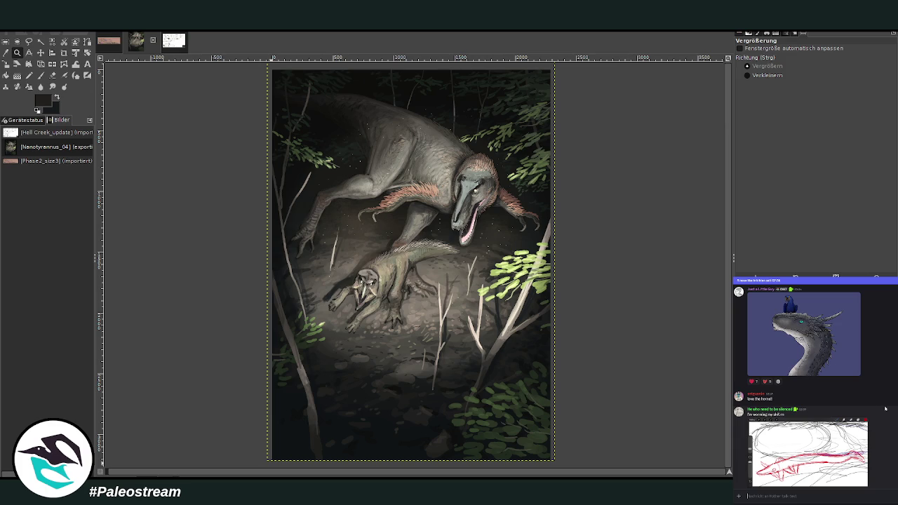
scroll(886, 408, down, 2)
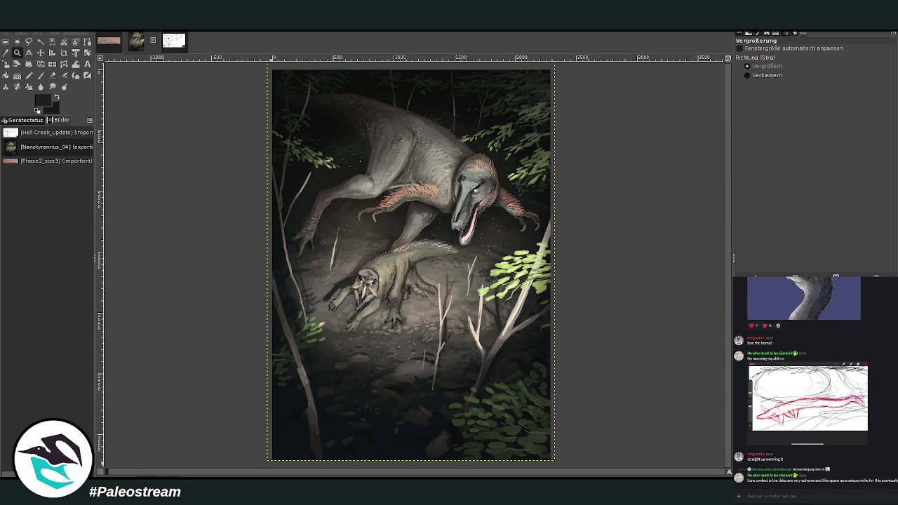
click(836, 277)
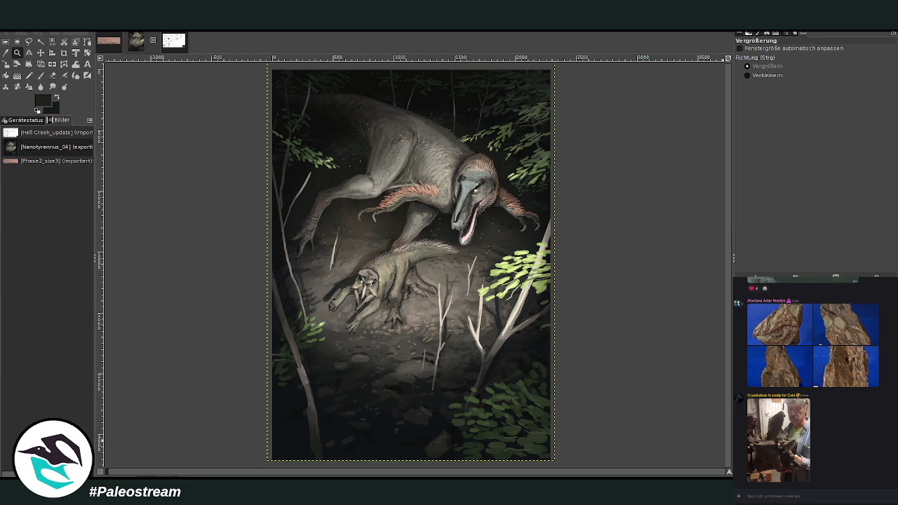
Darken the ground behind the standing dinosaur and right of the prey, then make another copy
key(Page_Up)
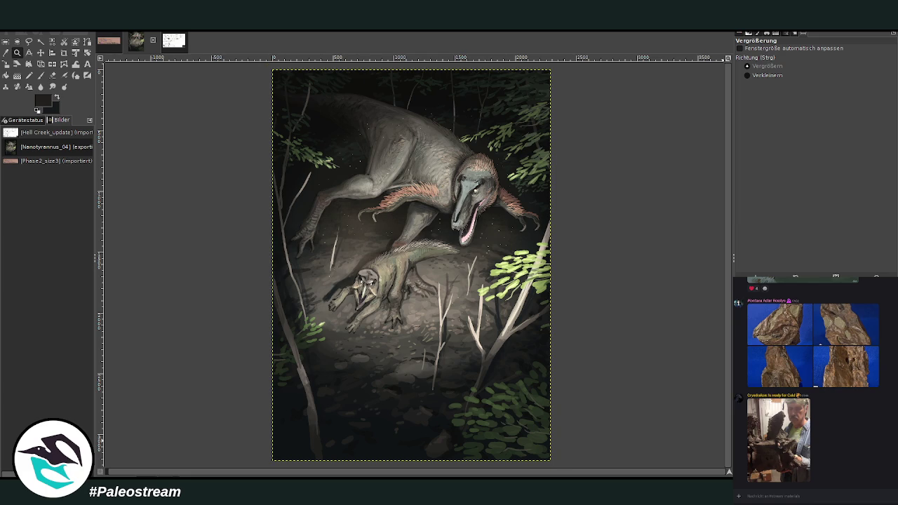
drag(319, 207, 403, 270)
drag(432, 224, 516, 301)
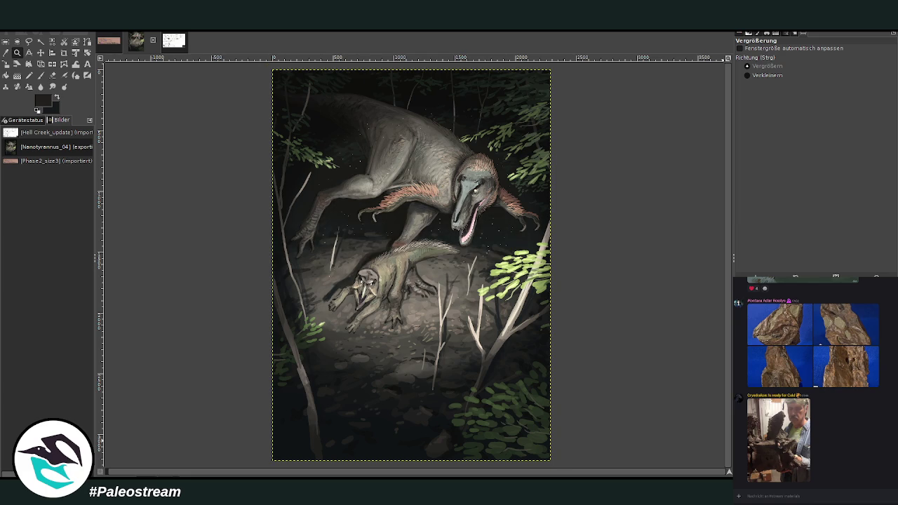
key(ctrl+z)
key(ctrl+y)
key(ctrl+y)
key(ctrl+z)
key(ctrl+z)
key(ctrl+y)
key(ctrl+y)
key(ctrl+d)
Zoom in on the two dinosaurs and inspect their detail at several zoom levels
drag(247, 102, 605, 351)
scroll(595, 317, up, 3)
scroll(592, 318, up, 2)
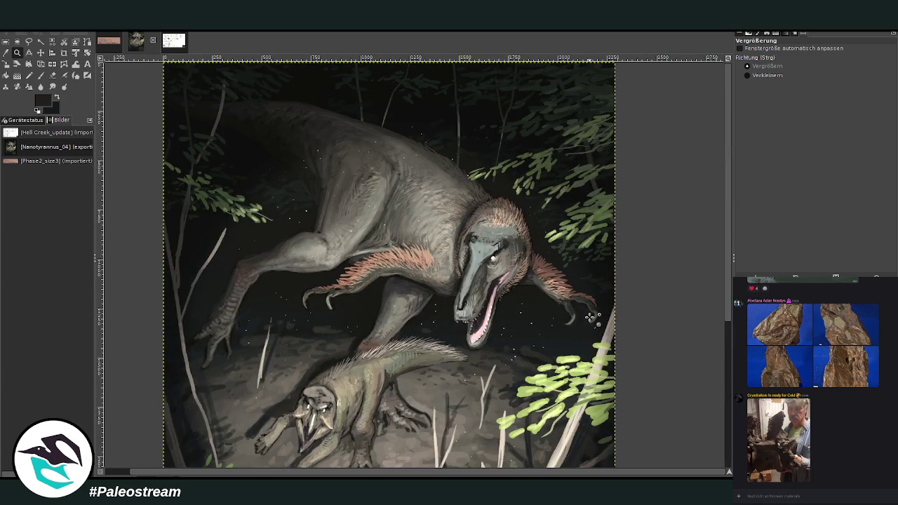
scroll(591, 317, down, 3)
scroll(586, 315, up, 3)
scroll(727, 330, up, 9)
scroll(567, 210, down, 2)
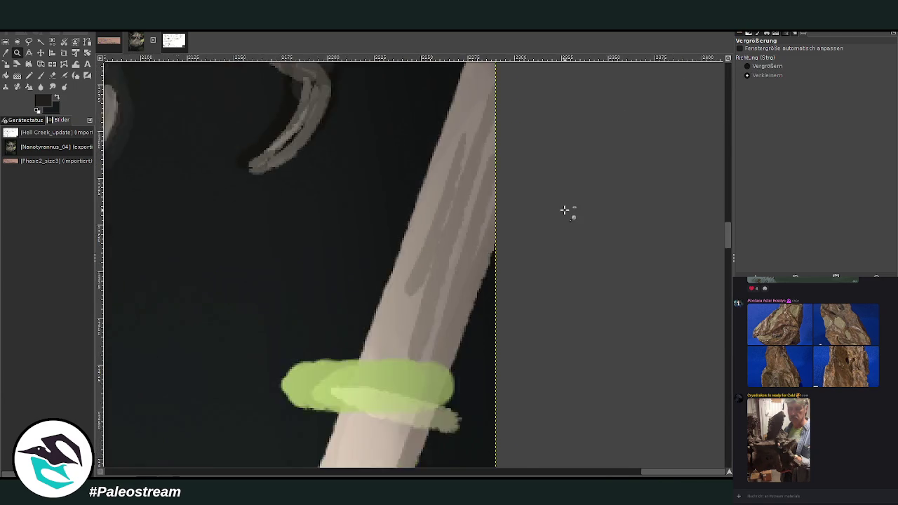
scroll(566, 210, down, 3)
scroll(566, 210, down, 2)
scroll(567, 210, down, 2)
scroll(568, 211, down, 1)
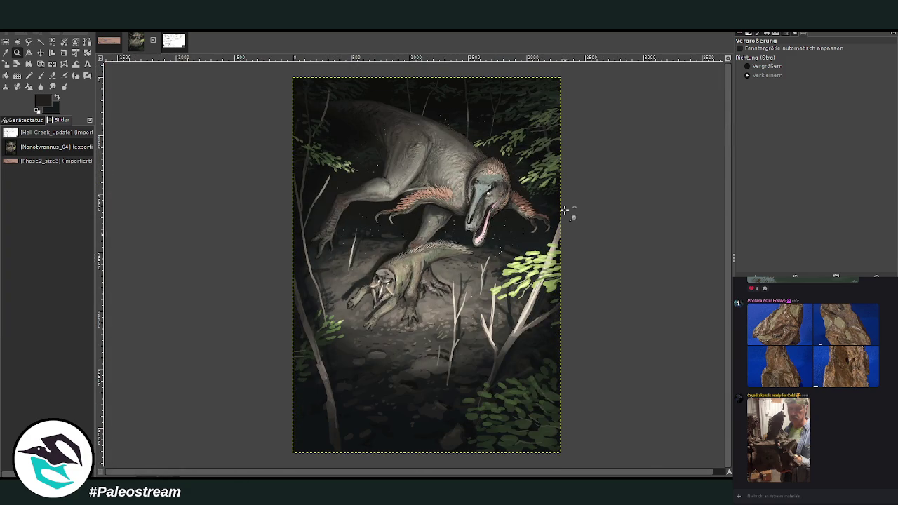
Set the Zoom tool to zoom in and frame the dinosaurs with the surrounding ground
click(750, 66)
drag(276, 127, 590, 382)
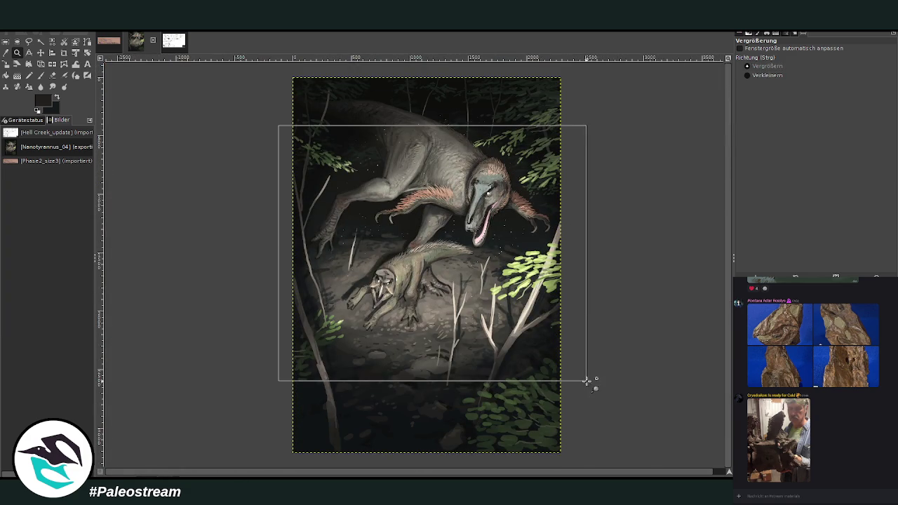
scroll(587, 381, down, 3)
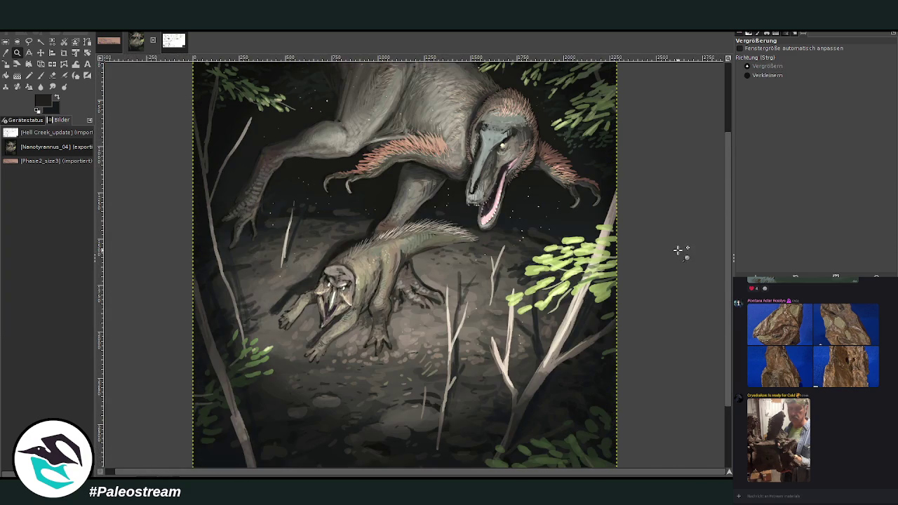
drag(730, 247, 734, 208)
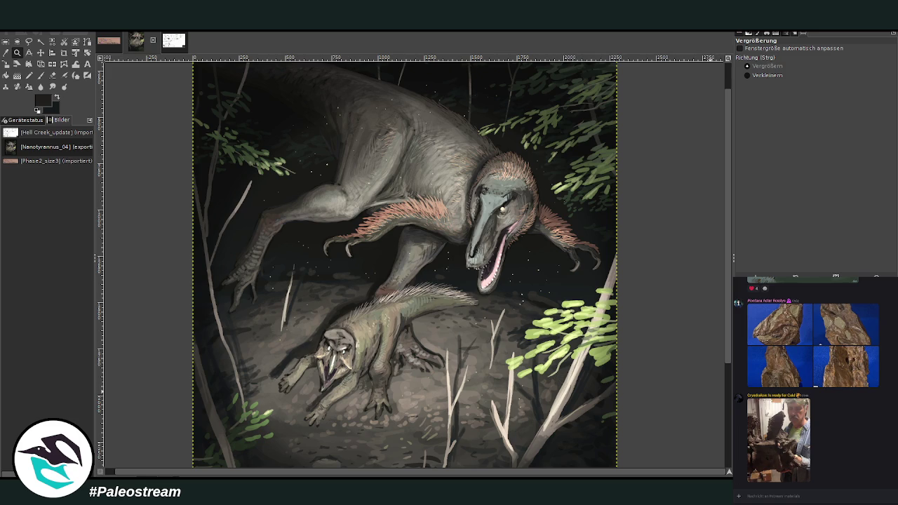
Crop the night painting to 2290 × 3215 px, trimming the thin outer margin
key(Page_Up)
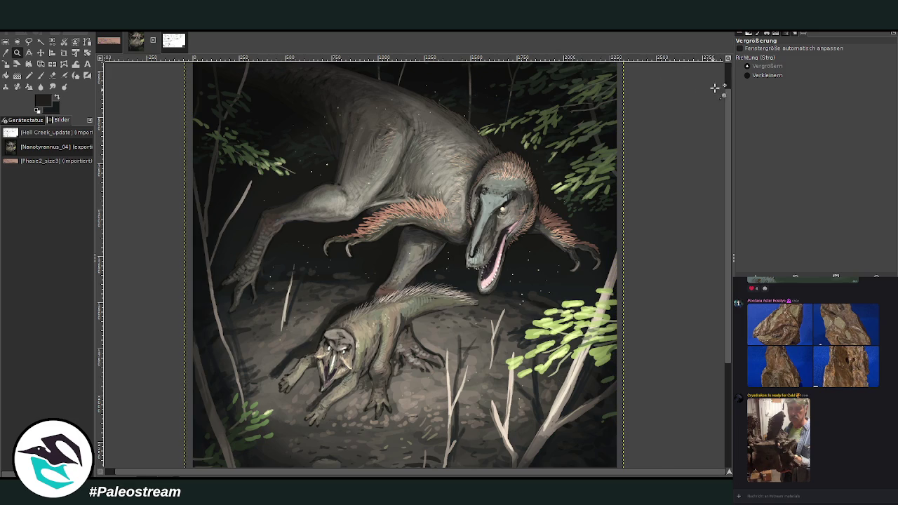
ctrl+scroll(491, 225, down, 1)
ctrl+scroll(492, 224, down, 2)
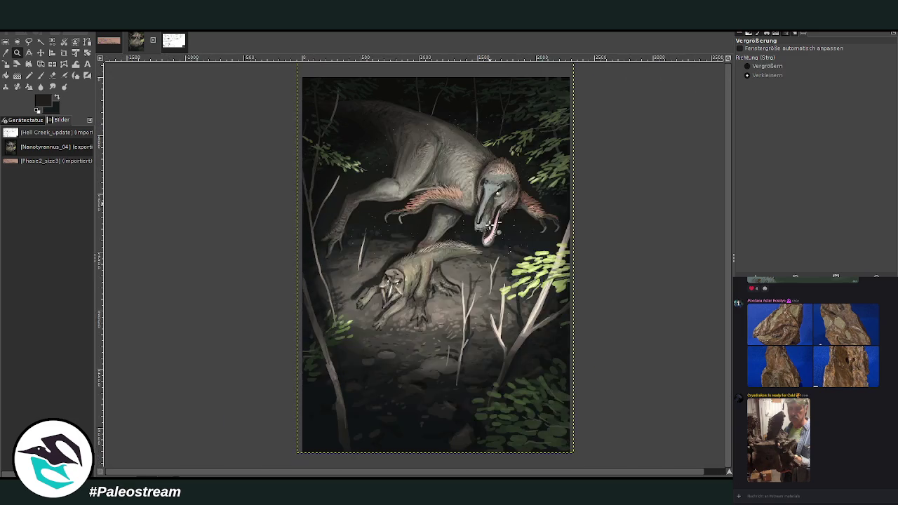
click(64, 53)
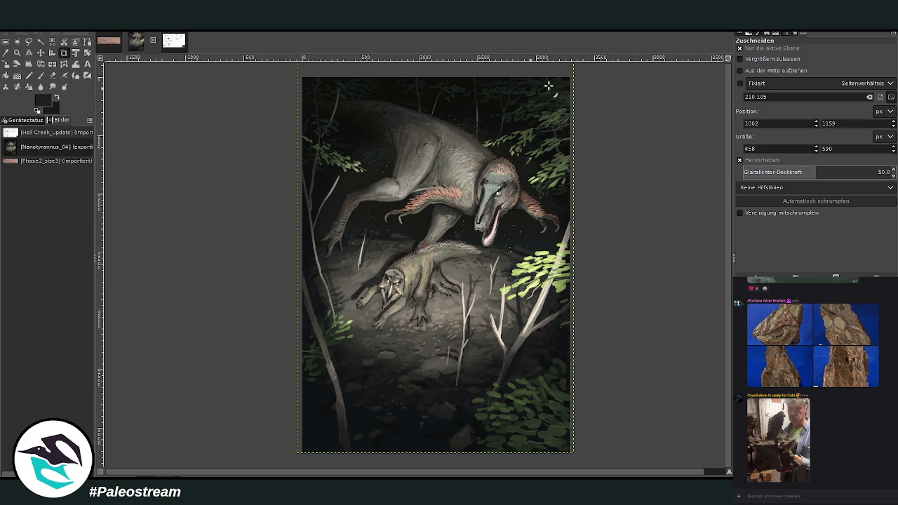
click(739, 48)
drag(305, 66, 577, 473)
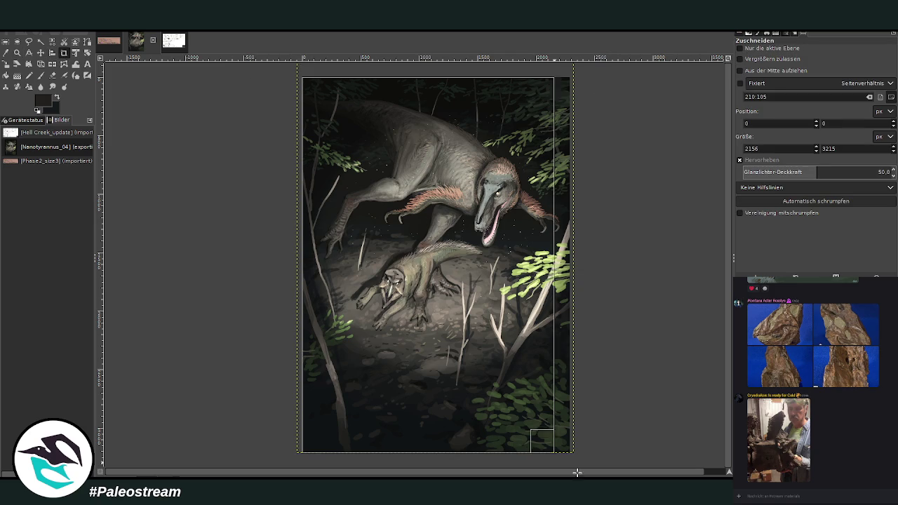
click(505, 330)
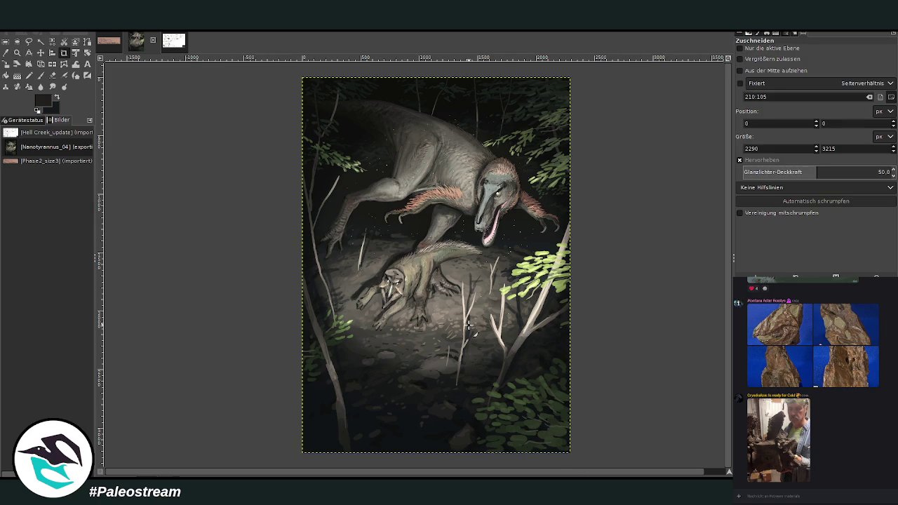
click(17, 52)
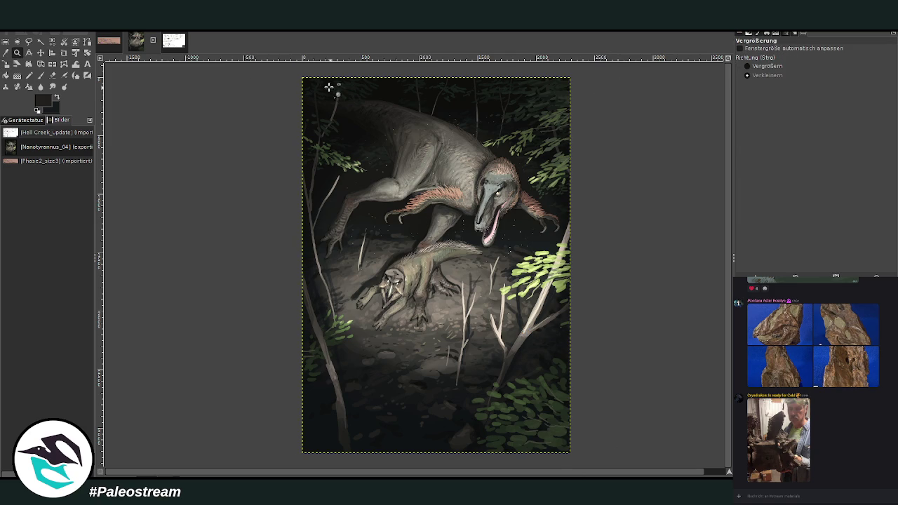
Fit the cropped painting to the view and briefly enlarge the dinosaur picture shared in chat
drag(301, 76, 577, 455)
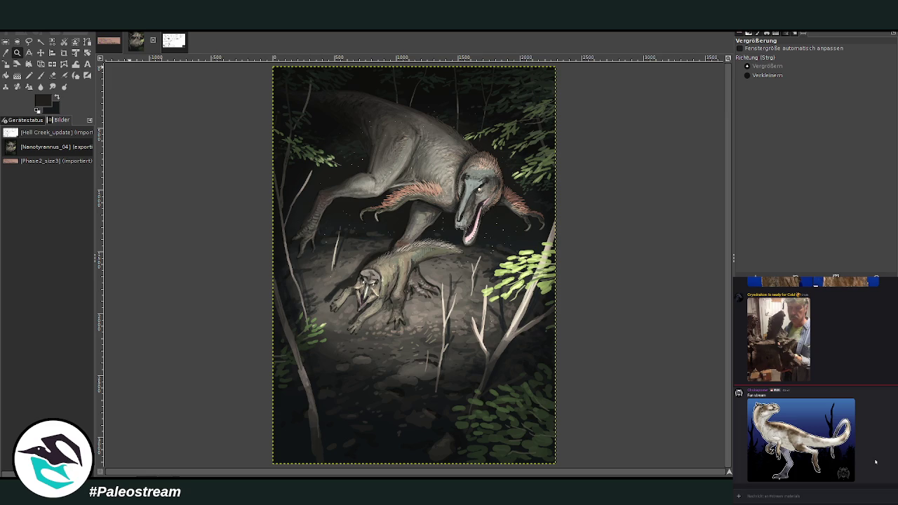
click(795, 447)
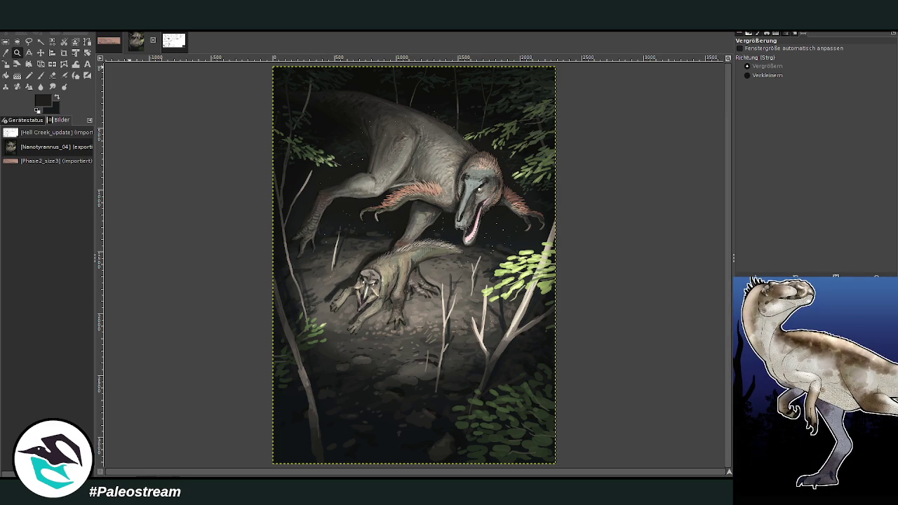
key(Escape)
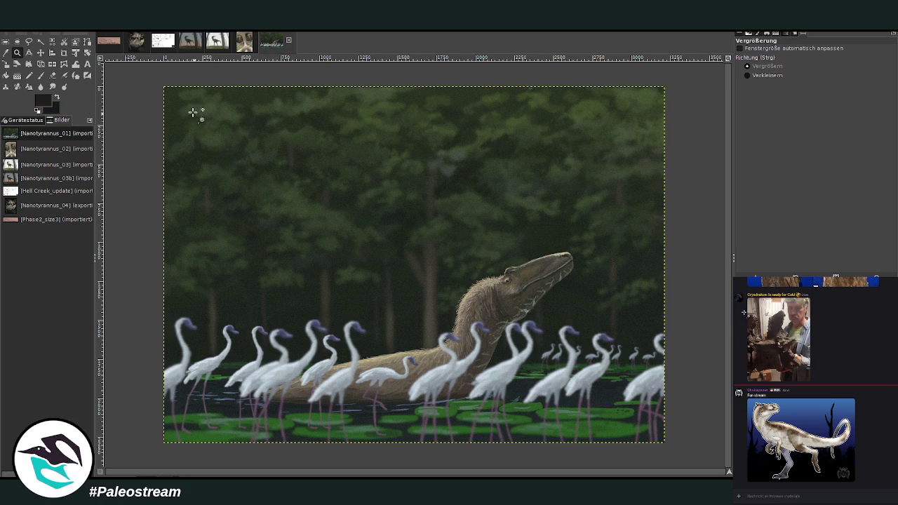
Zoom the wading-bird painting to fill the window, then switch to Nanotyrannus_02
drag(159, 80, 666, 449)
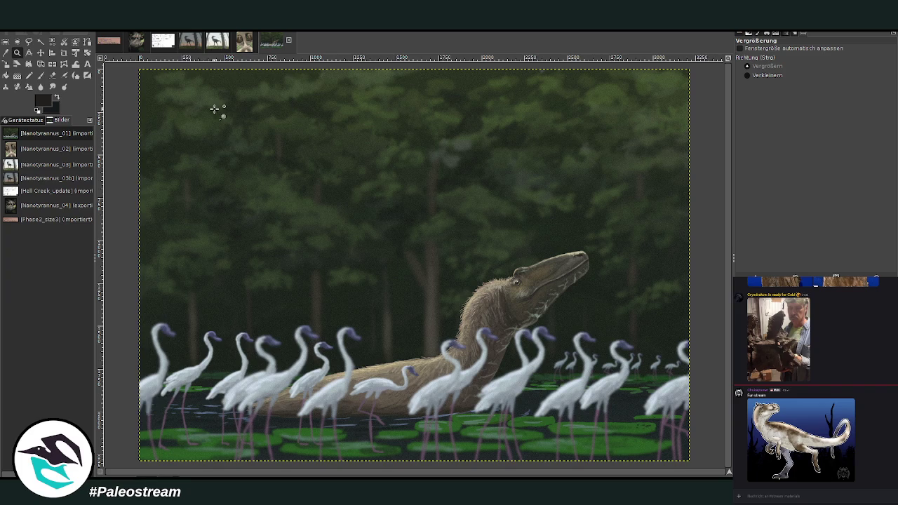
click(244, 42)
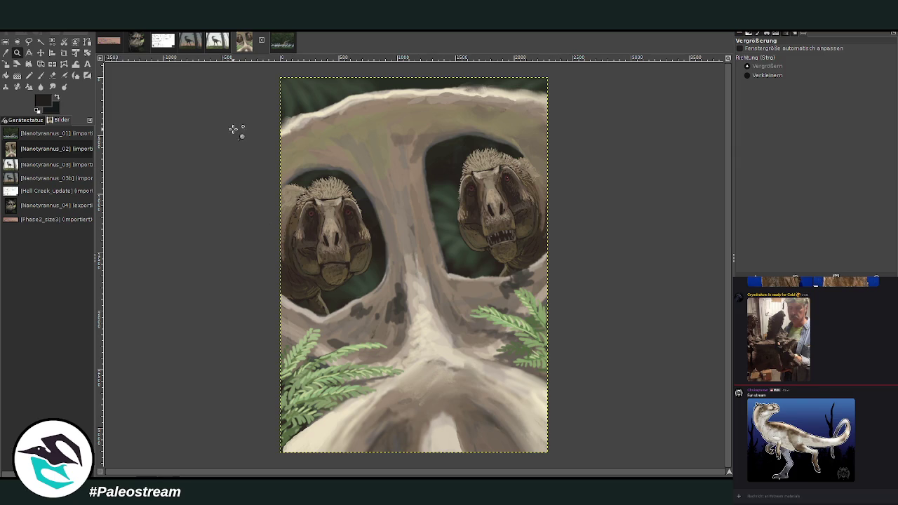
View Nanotyrannus_03 fitted and its dusk 03b, then return to Nanotyrannus_04 filling the window
click(217, 44)
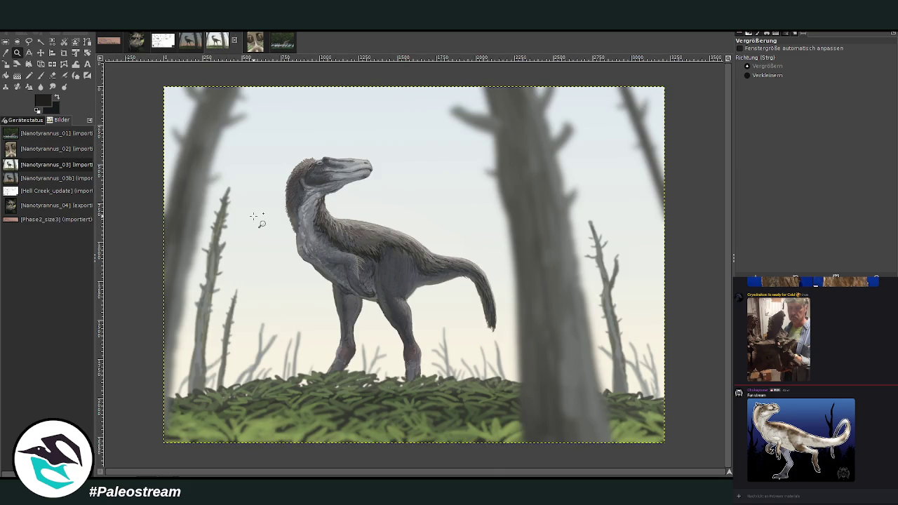
mouse_move(158, 83)
mouse_down()
mouse_move(649, 449)
mouse_move(671, 445)
mouse_up()
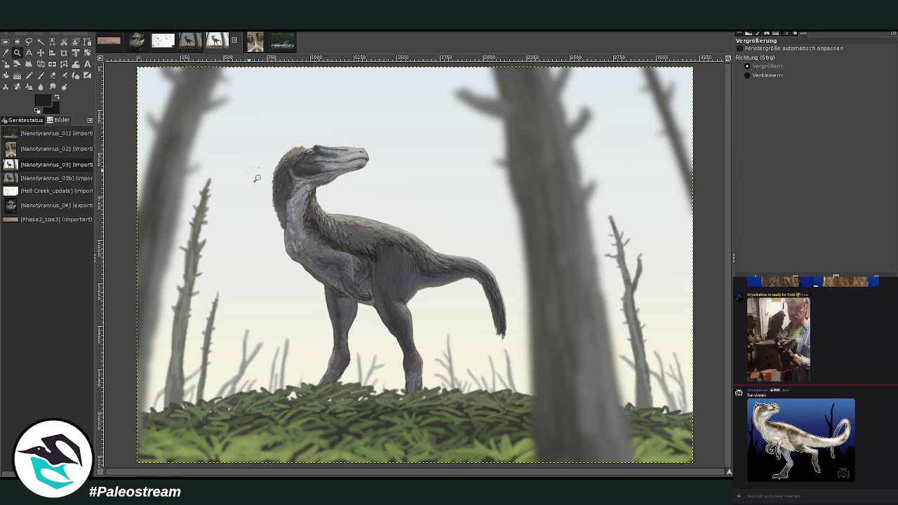
click(191, 47)
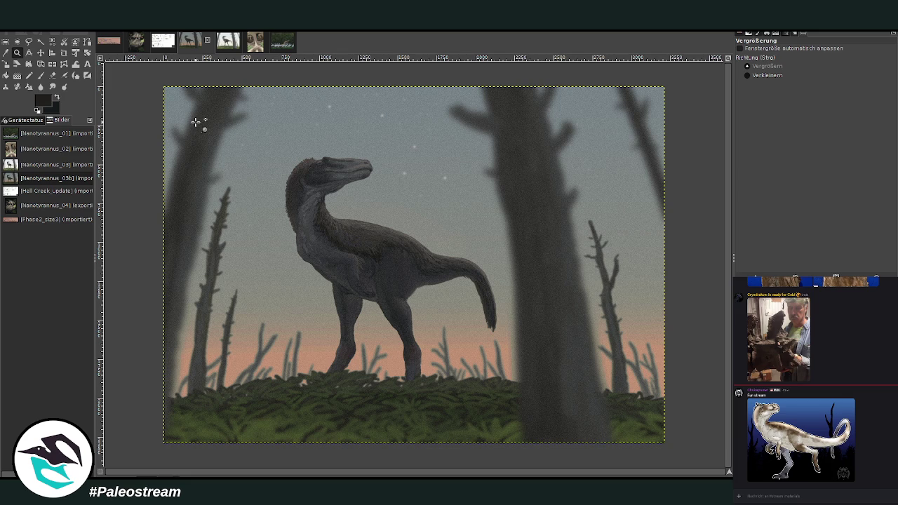
click(137, 43)
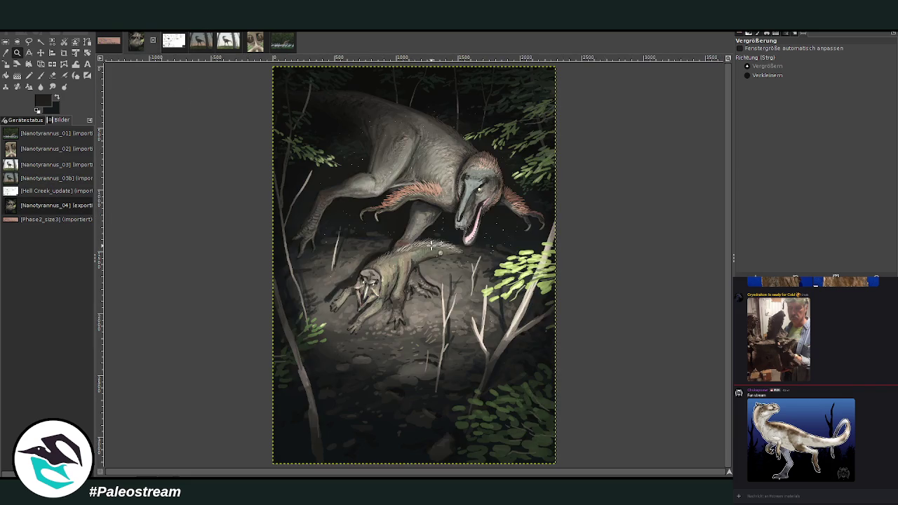
drag(268, 65, 557, 466)
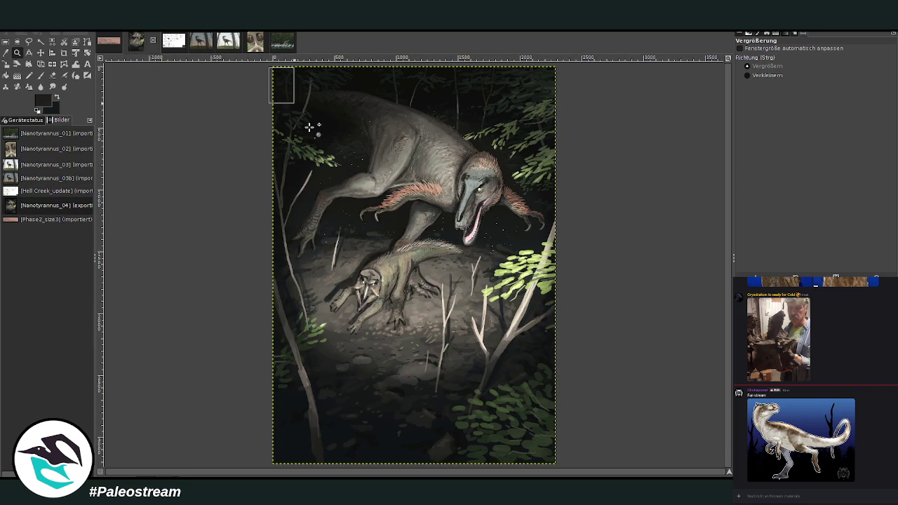